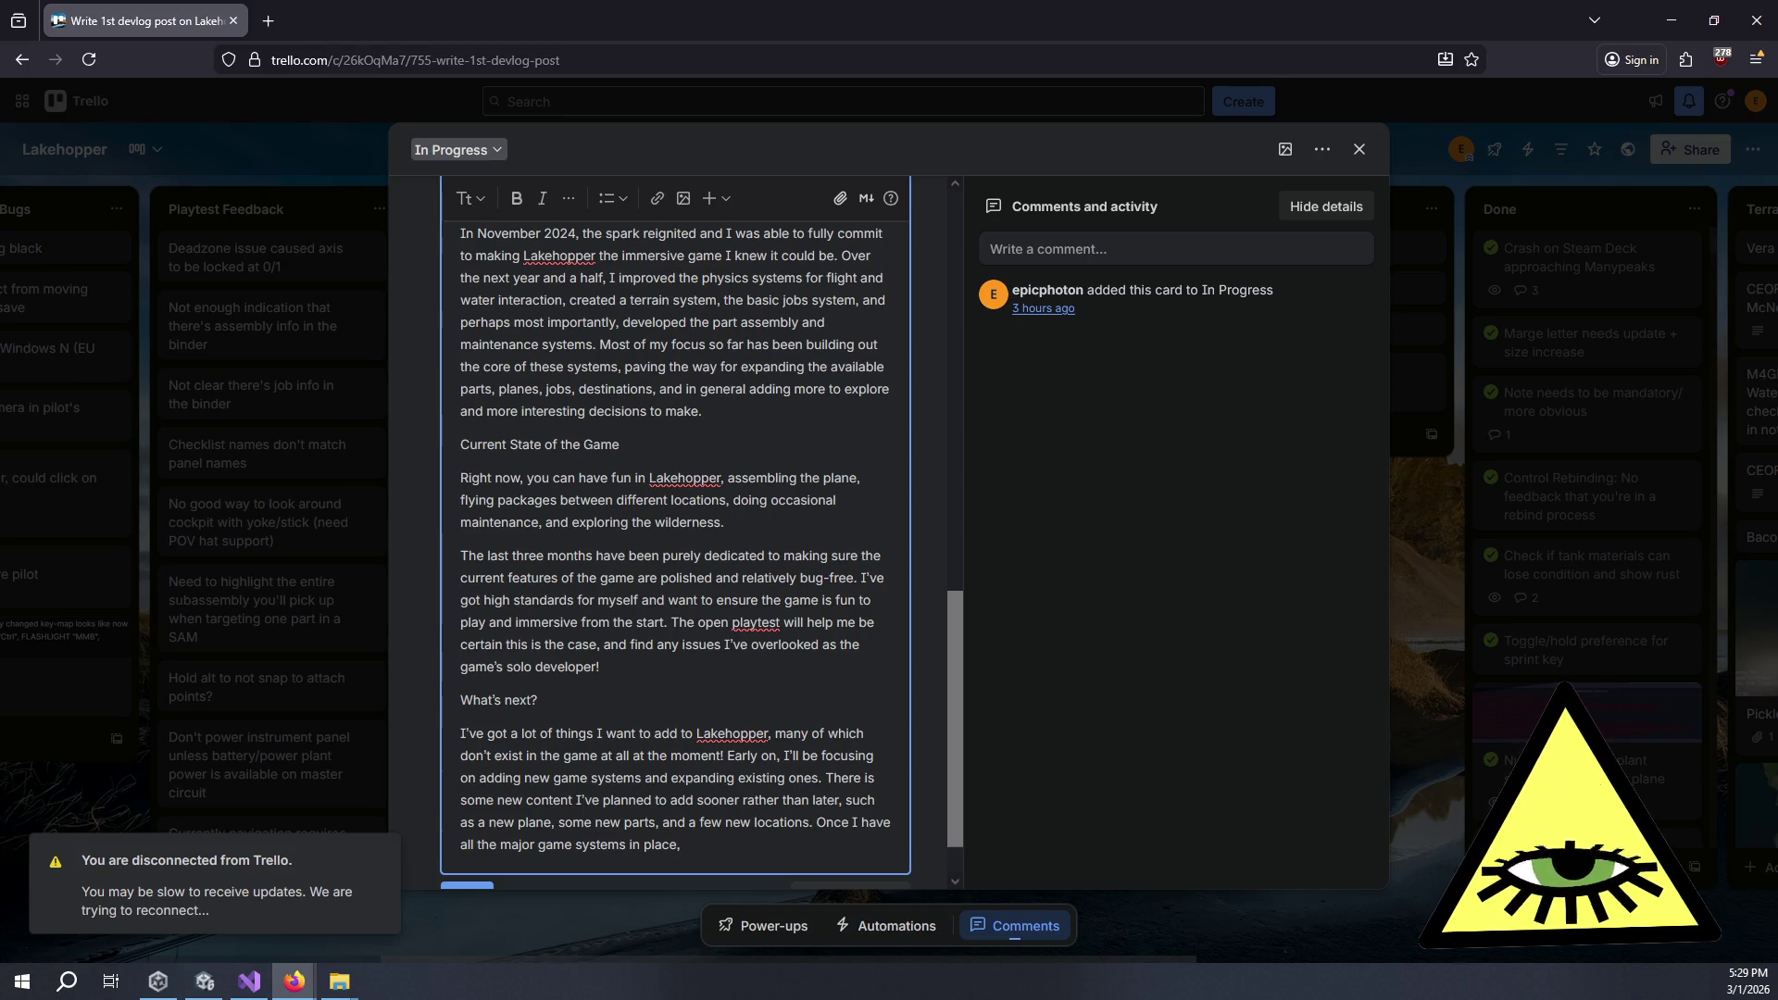
Finish the sentence with 'my focus can shift to adding more and more content and fleshing out the world of Lakehopper.'.
type("m")
key("BackSpace")
type("the f")
key("BackSpace")
key("BackSpace")
key("BackSpace")
type("my focus can shift to ")
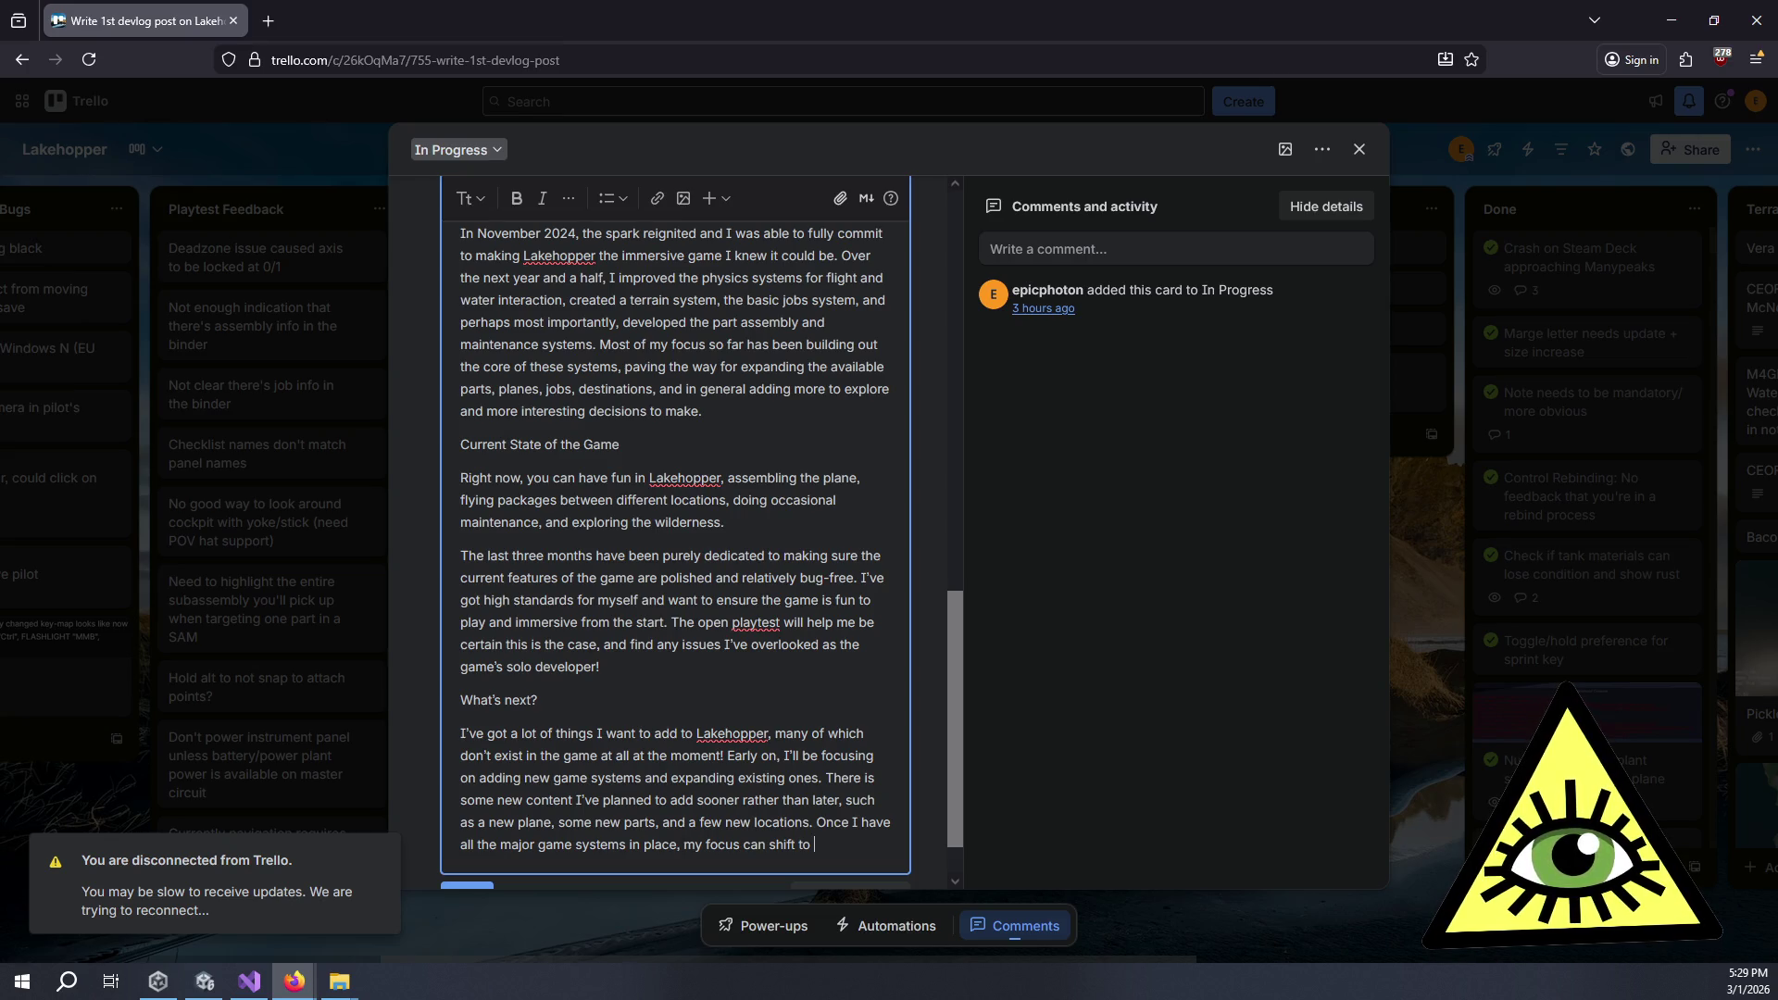
type("adding more an")
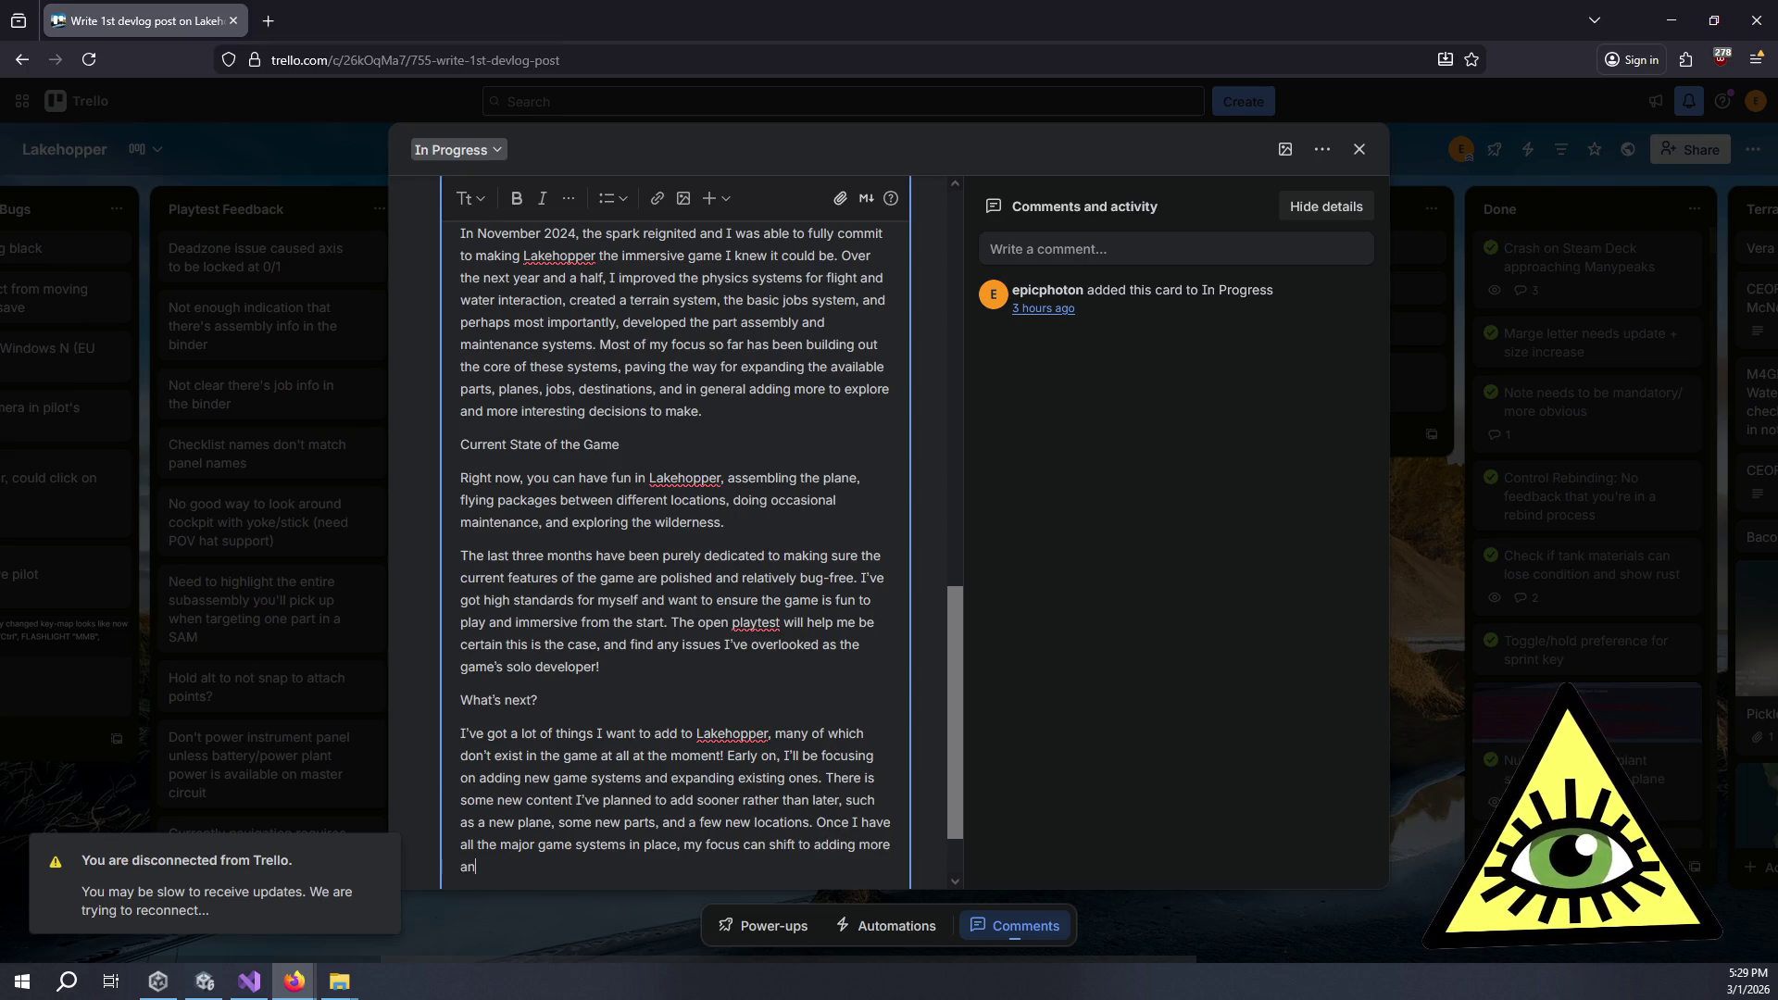
type("d more coo")
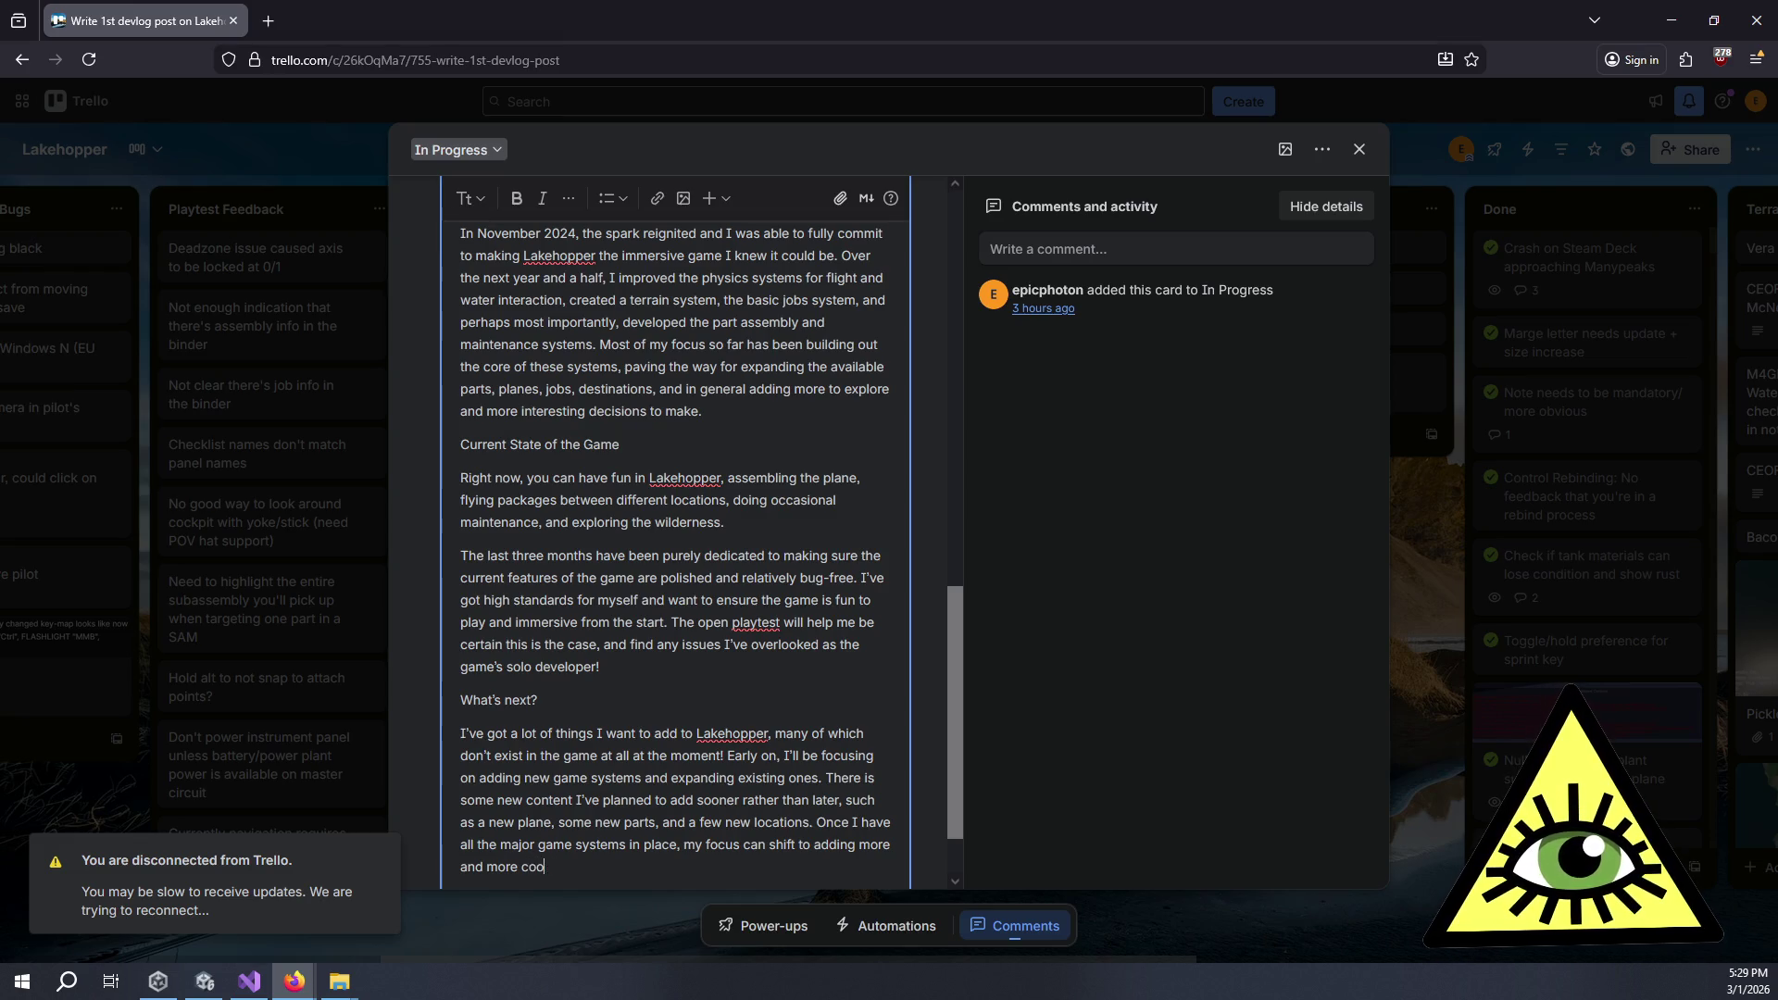
key("BackSpace")
type("ntent and fles")
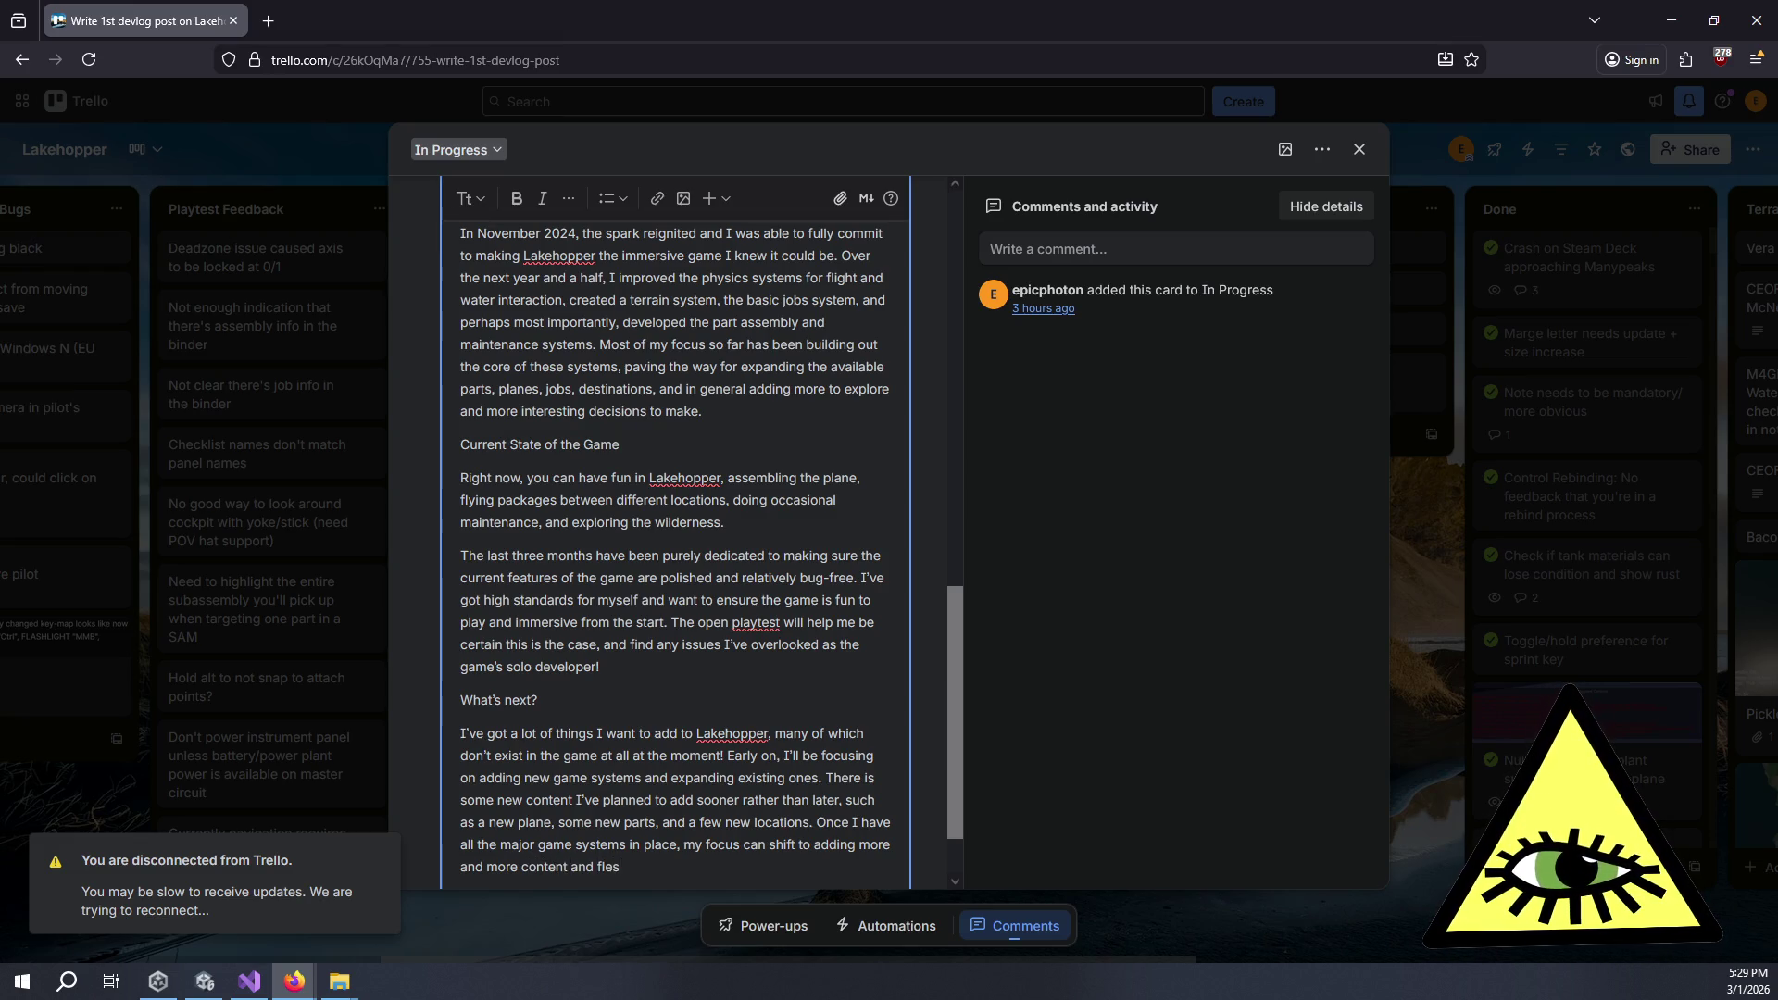
type("hing out the")
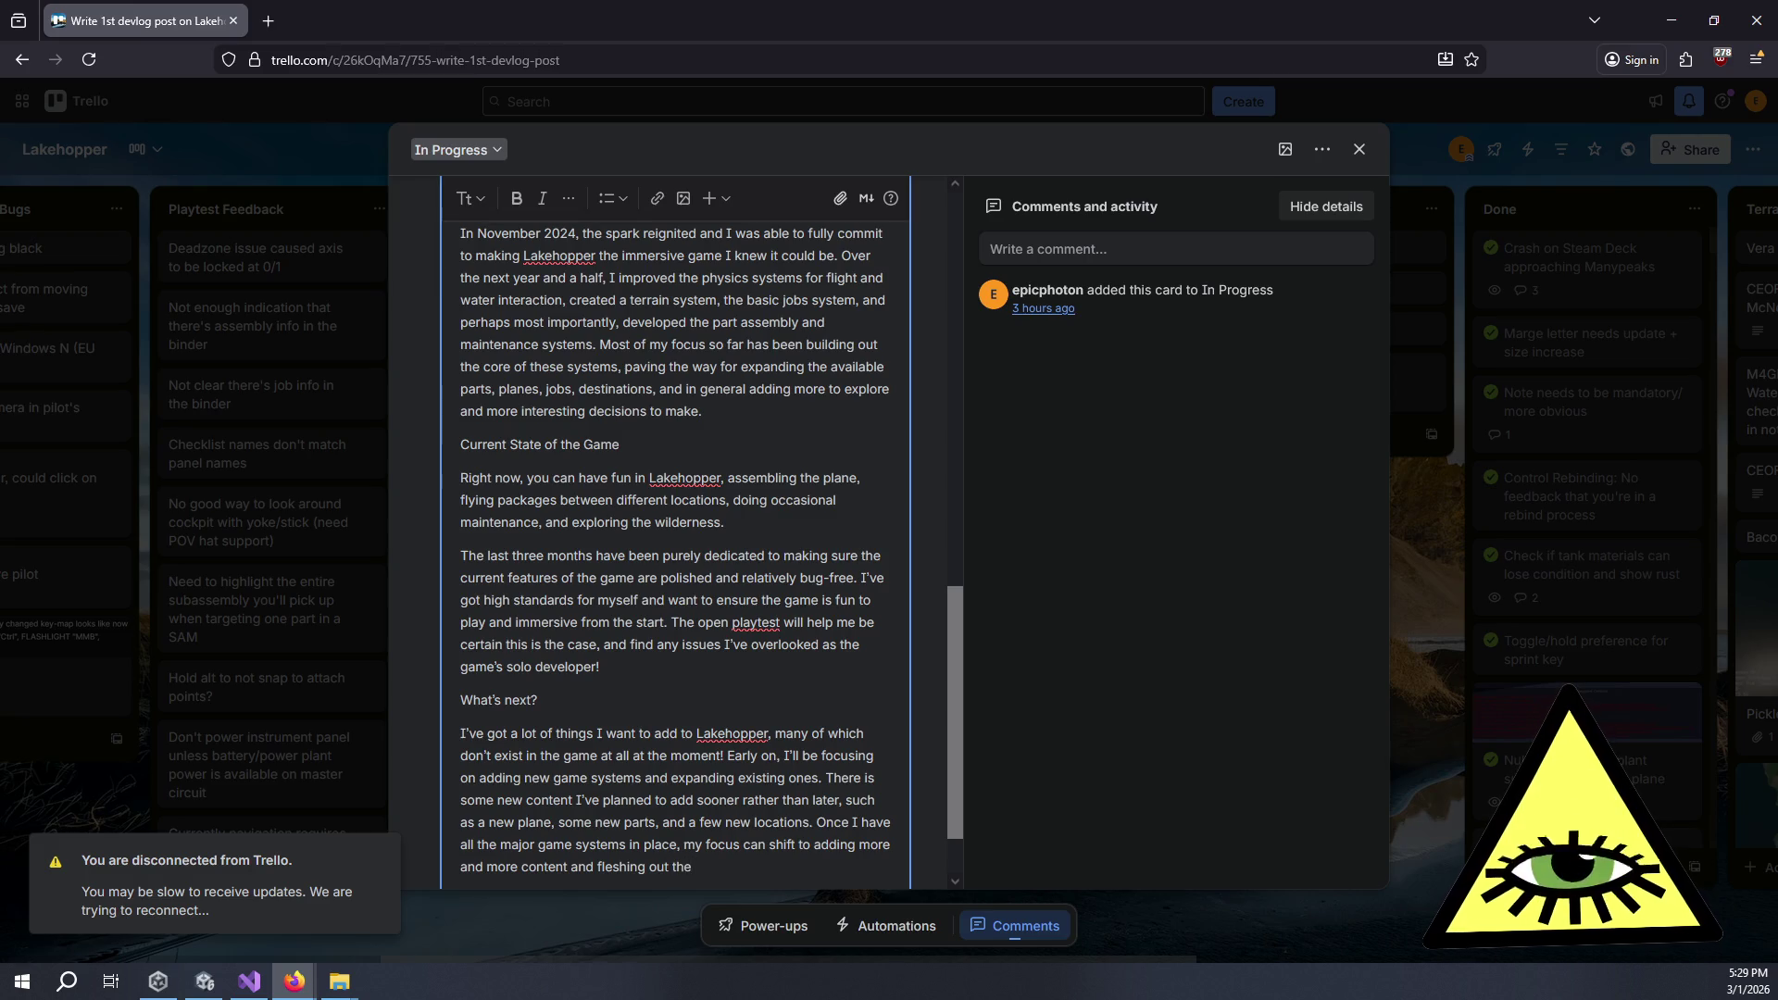
type(" world of Lakehopper.")
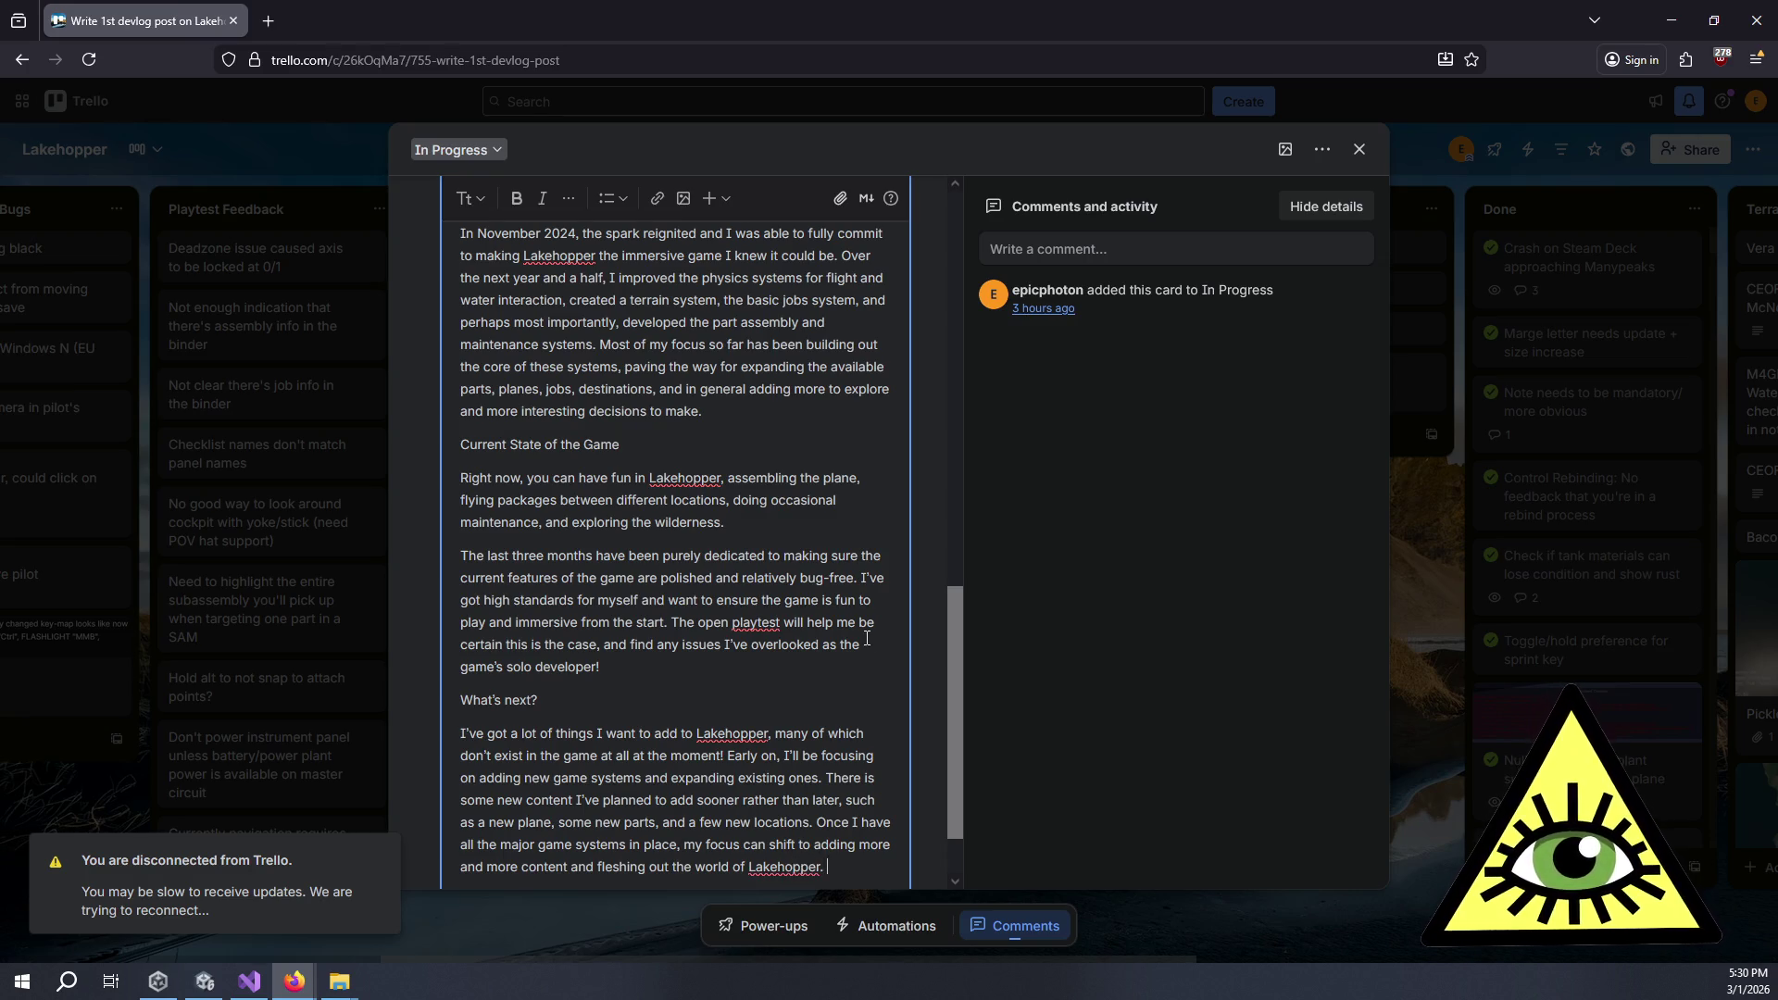
scroll(883, 619, "down", 2)
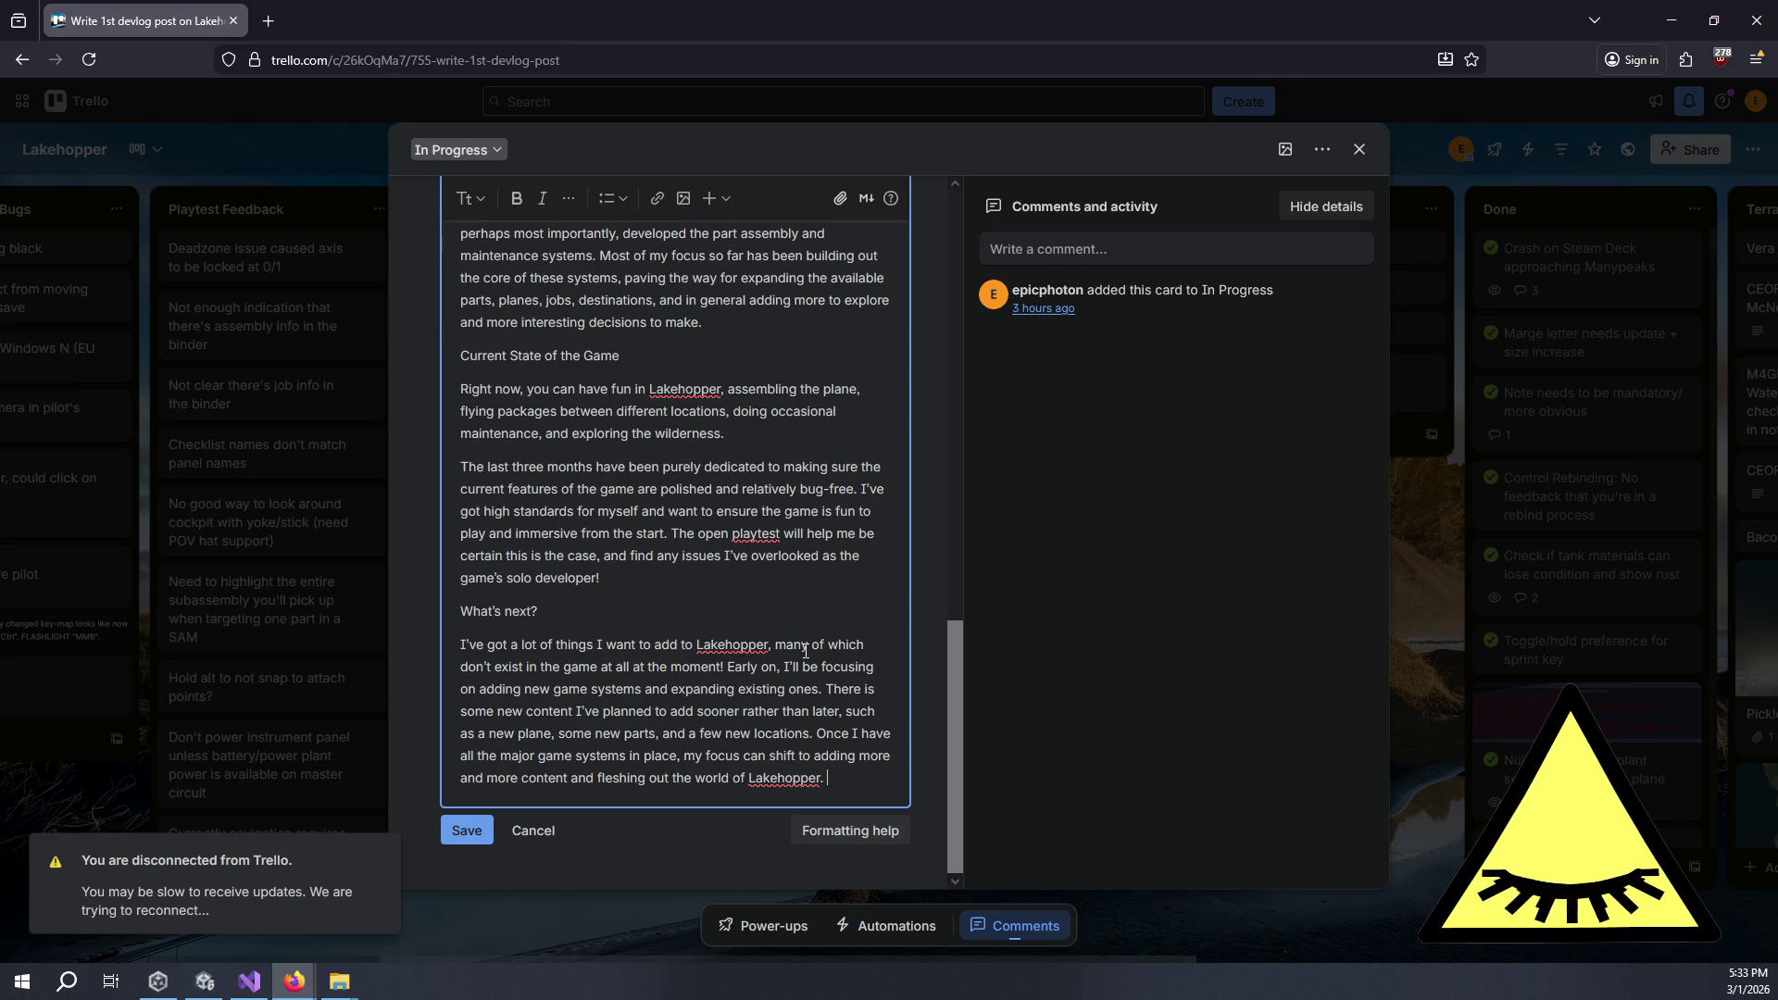
Add the closing sentence 'I don't have any set timeline for when any of this will happen'.
type("I don't have any ")
type("set timeline f")
type("or when any of ")
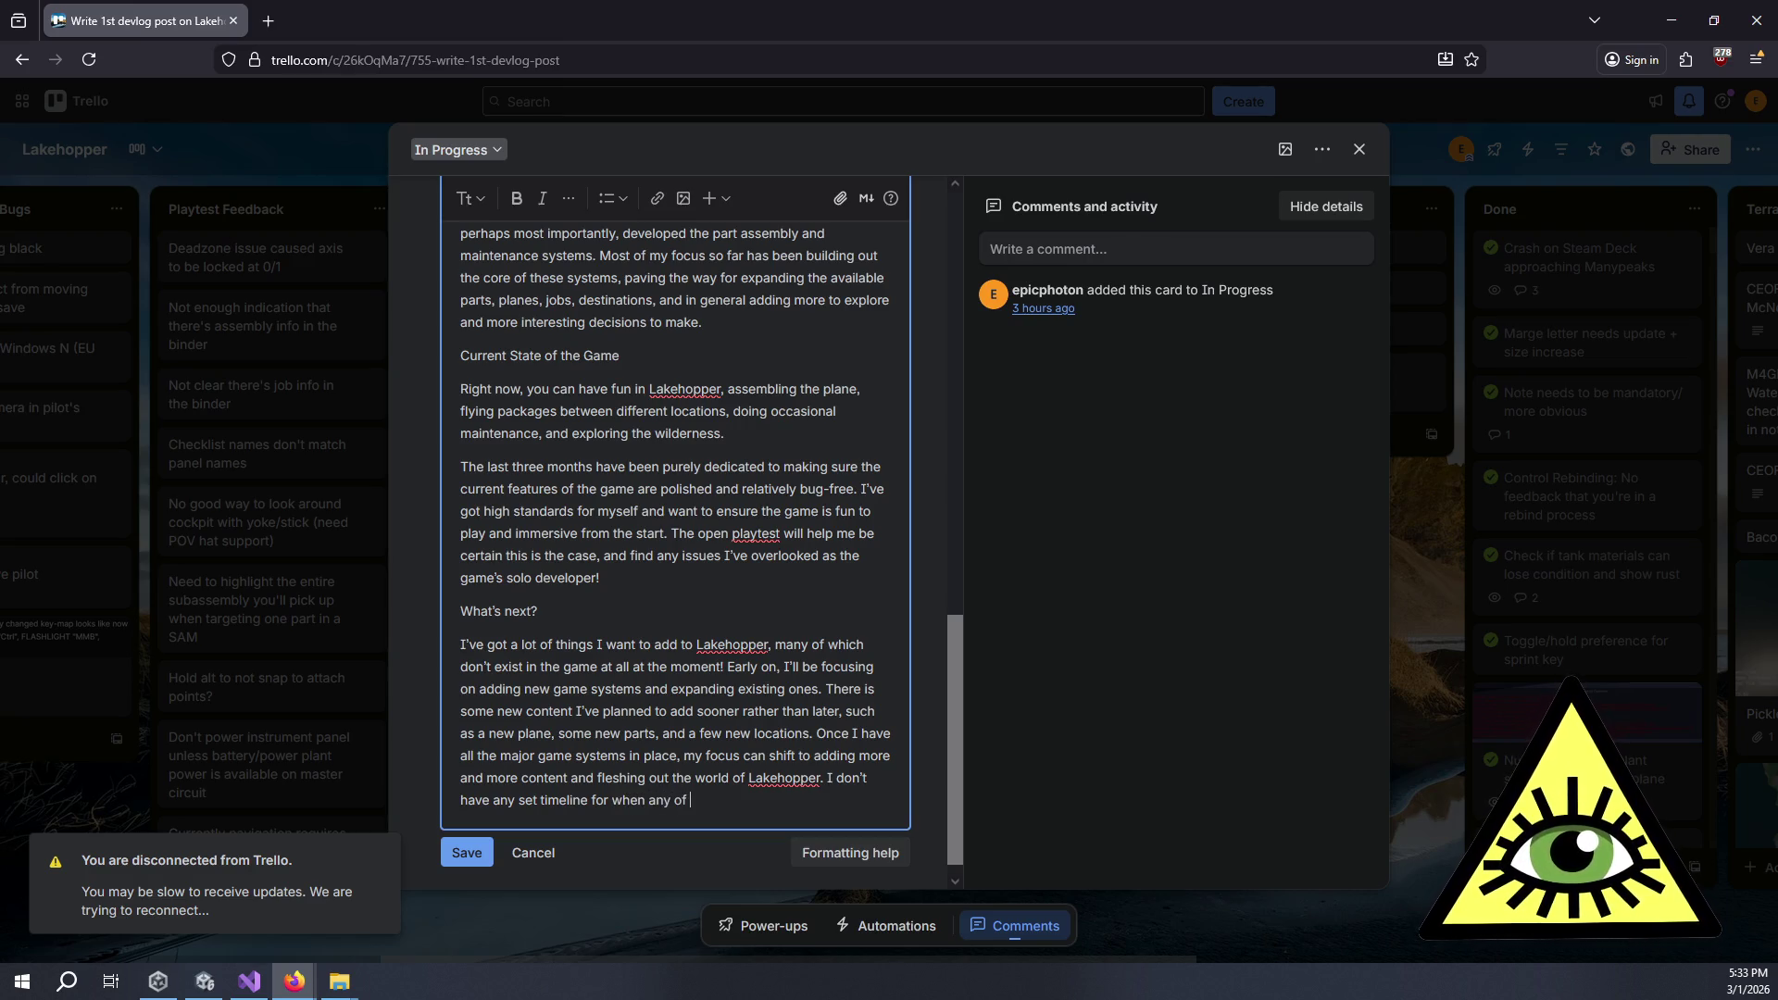
type("this will happen")
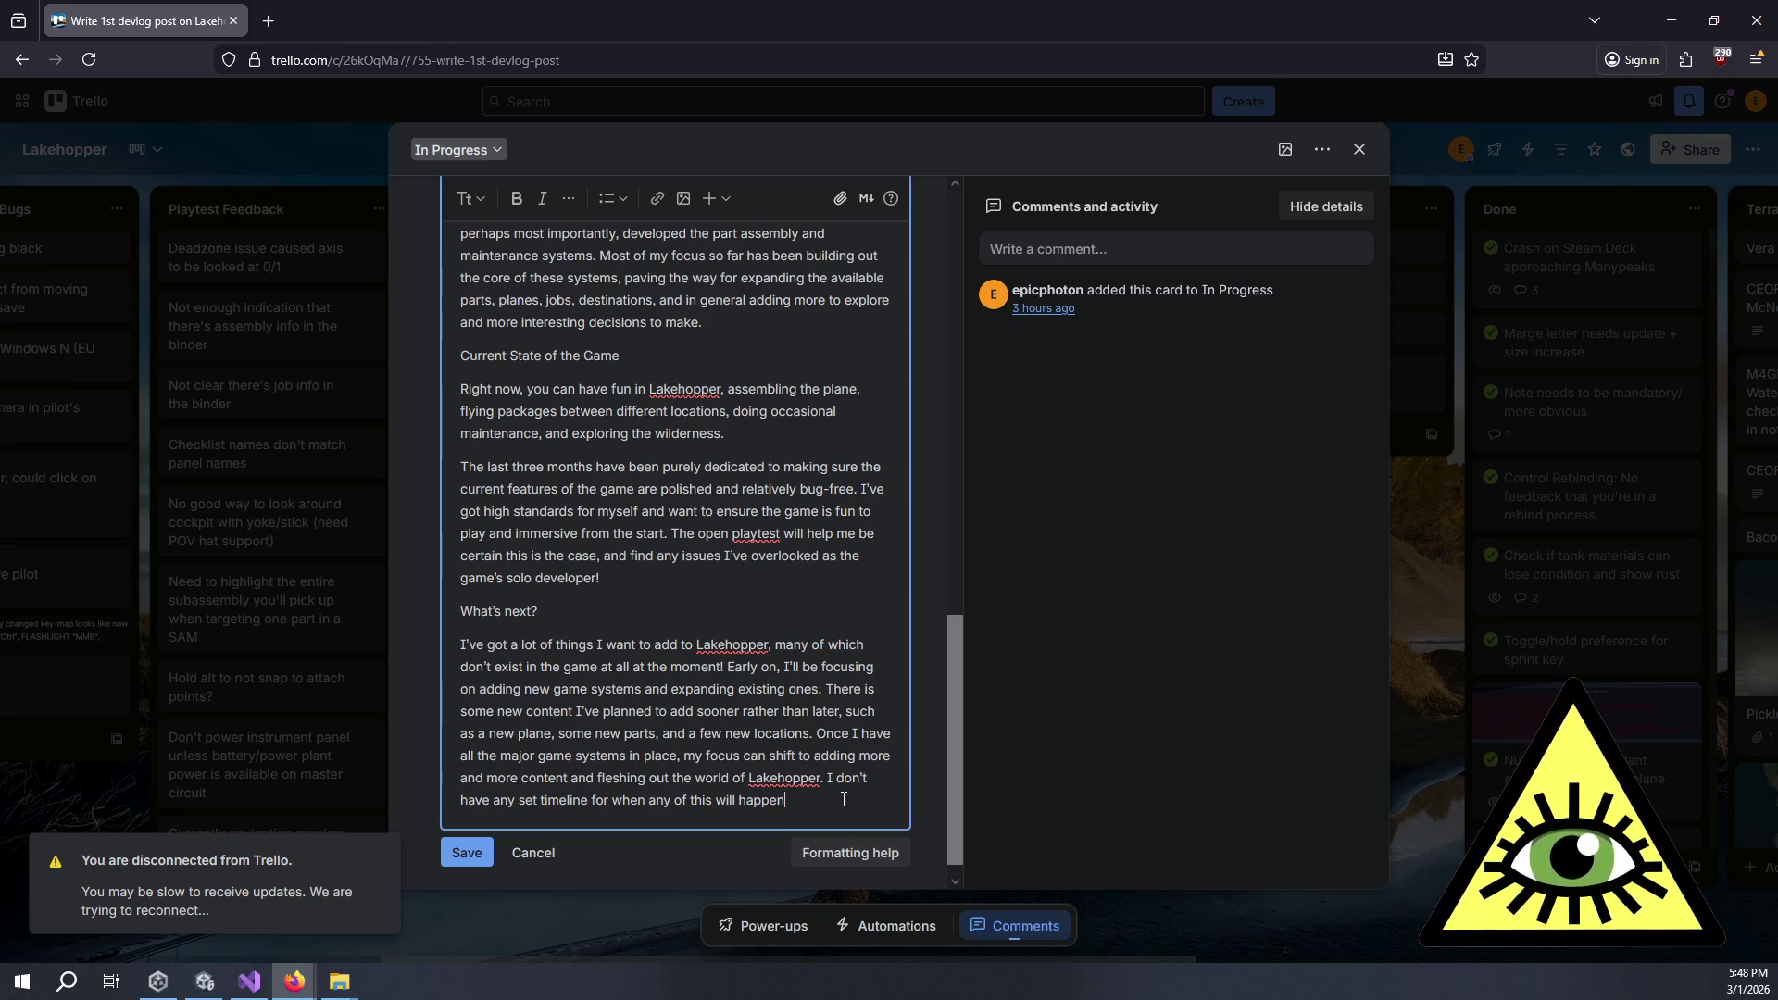
Continue the timeline sentence with 'but' to lead into its final clause.
scroll(826, 740, "down", 1)
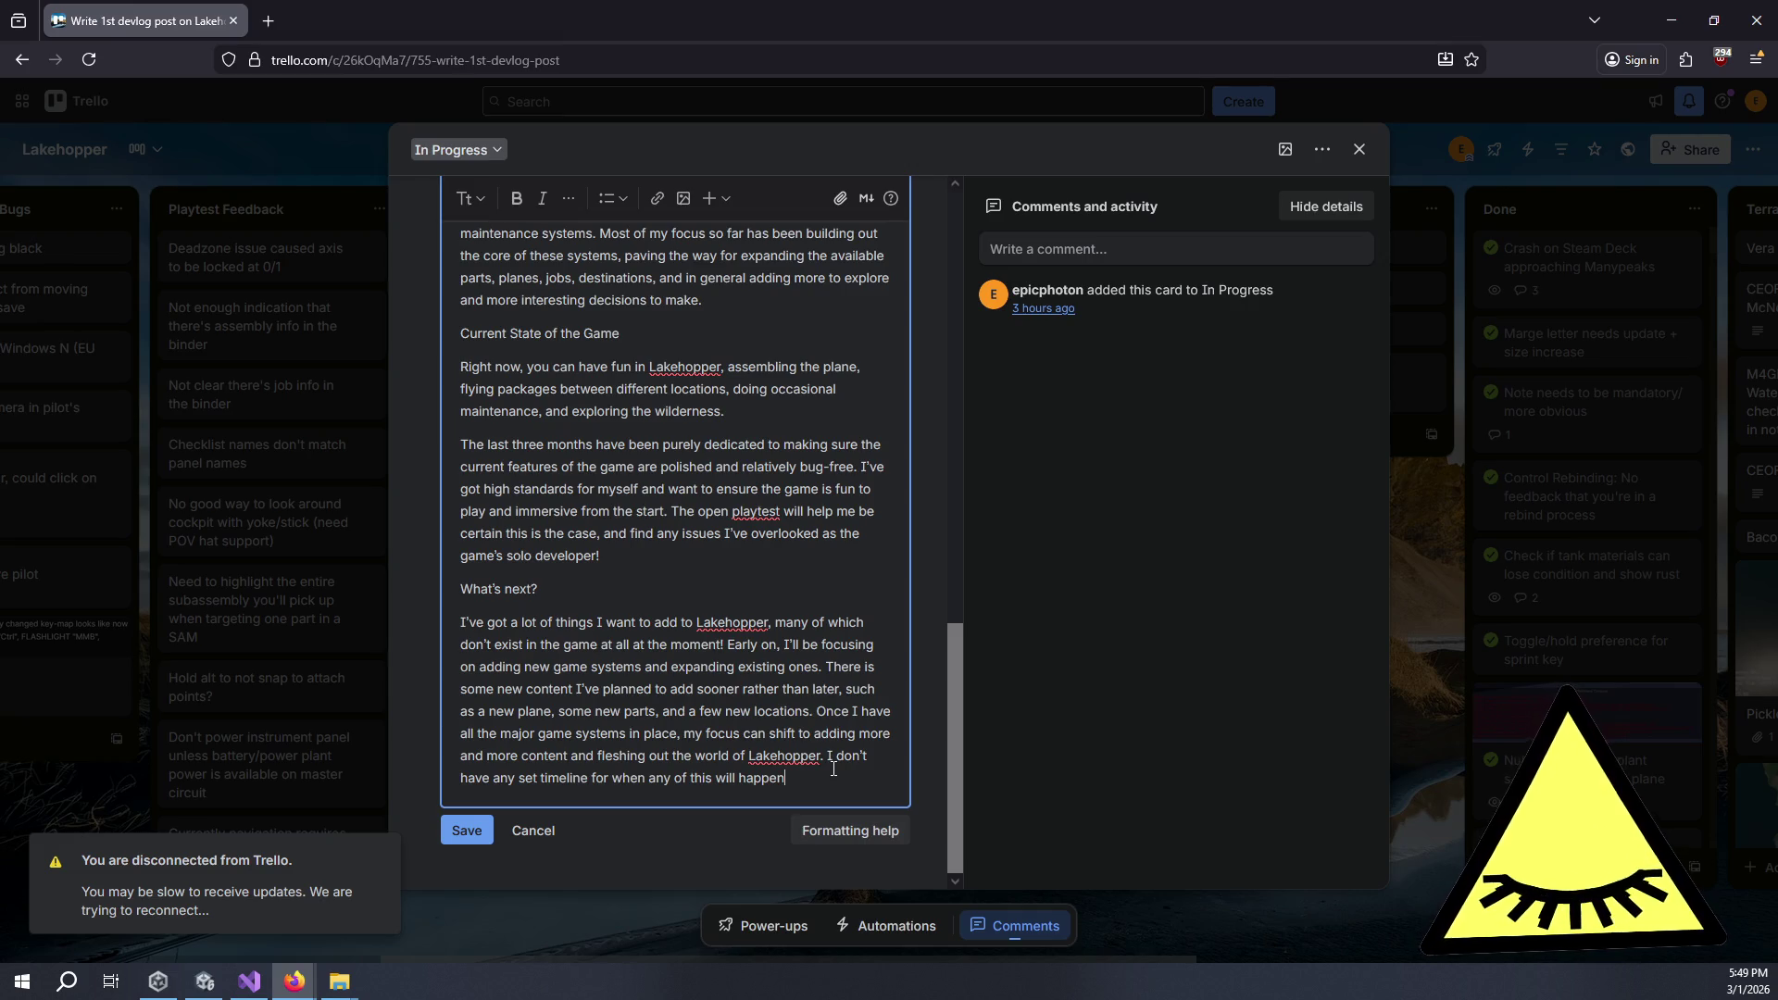
type(", but")
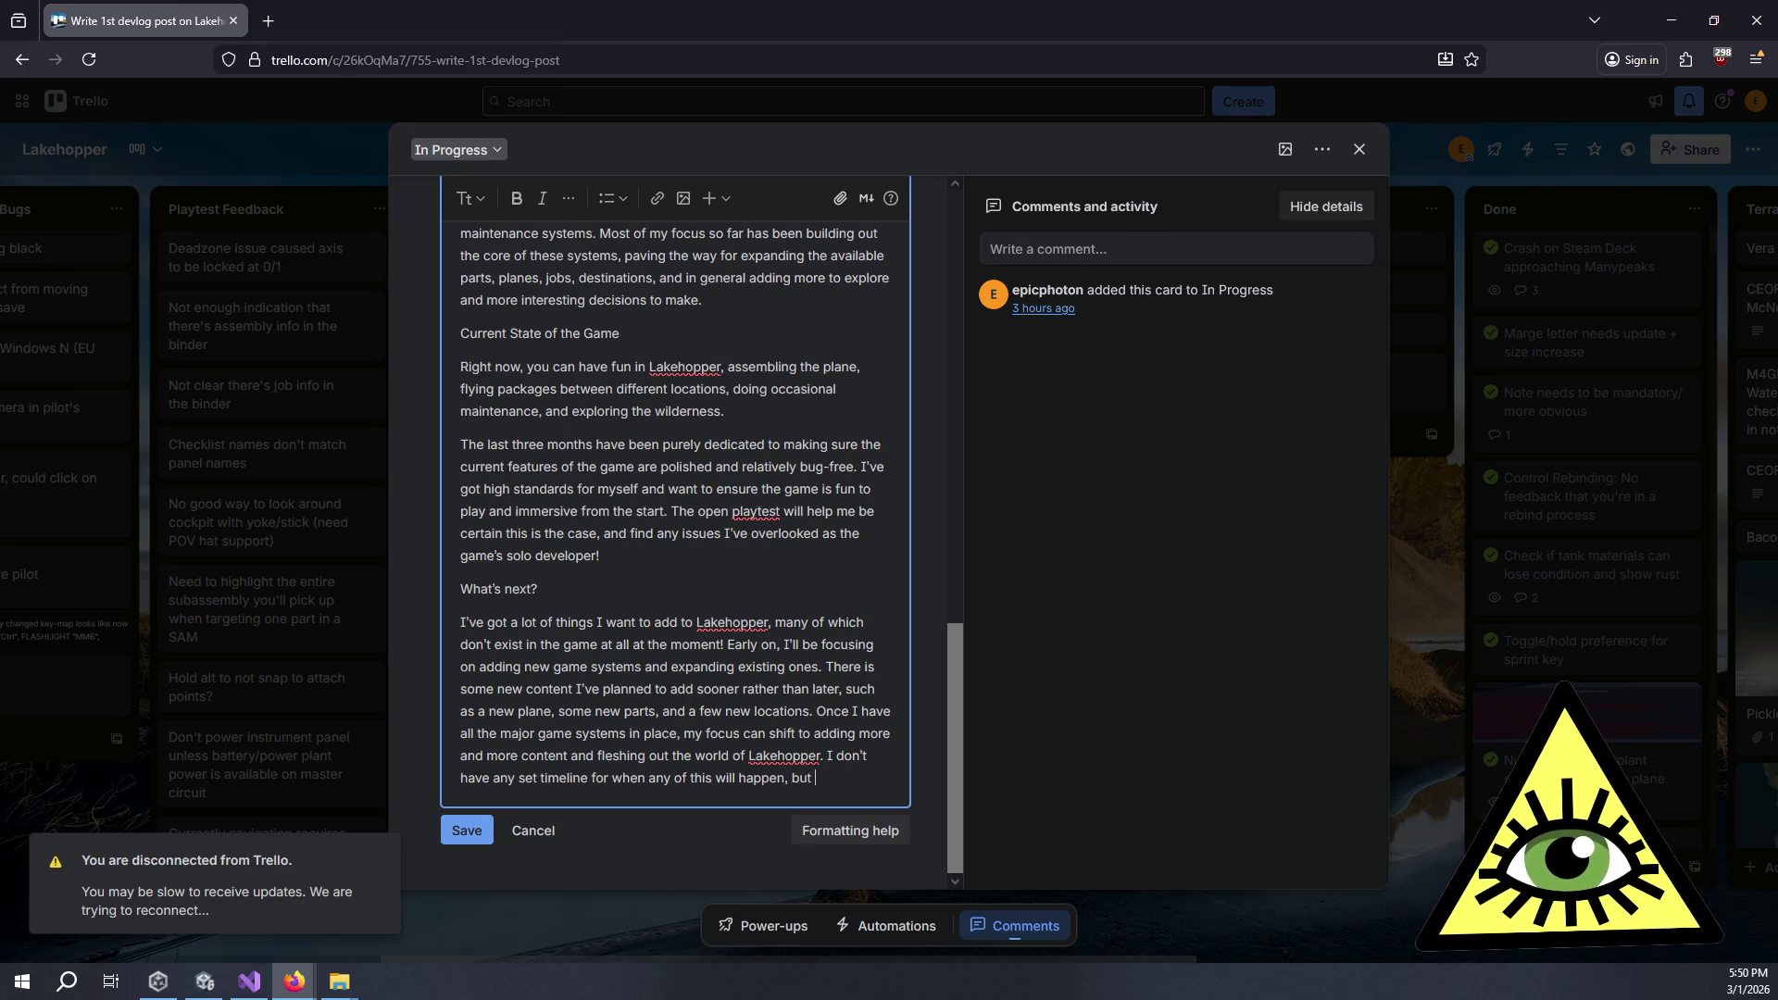
End the paragraph with 'exciting things are in the game's future!', dropping the word 'certainly'.
type("exci")
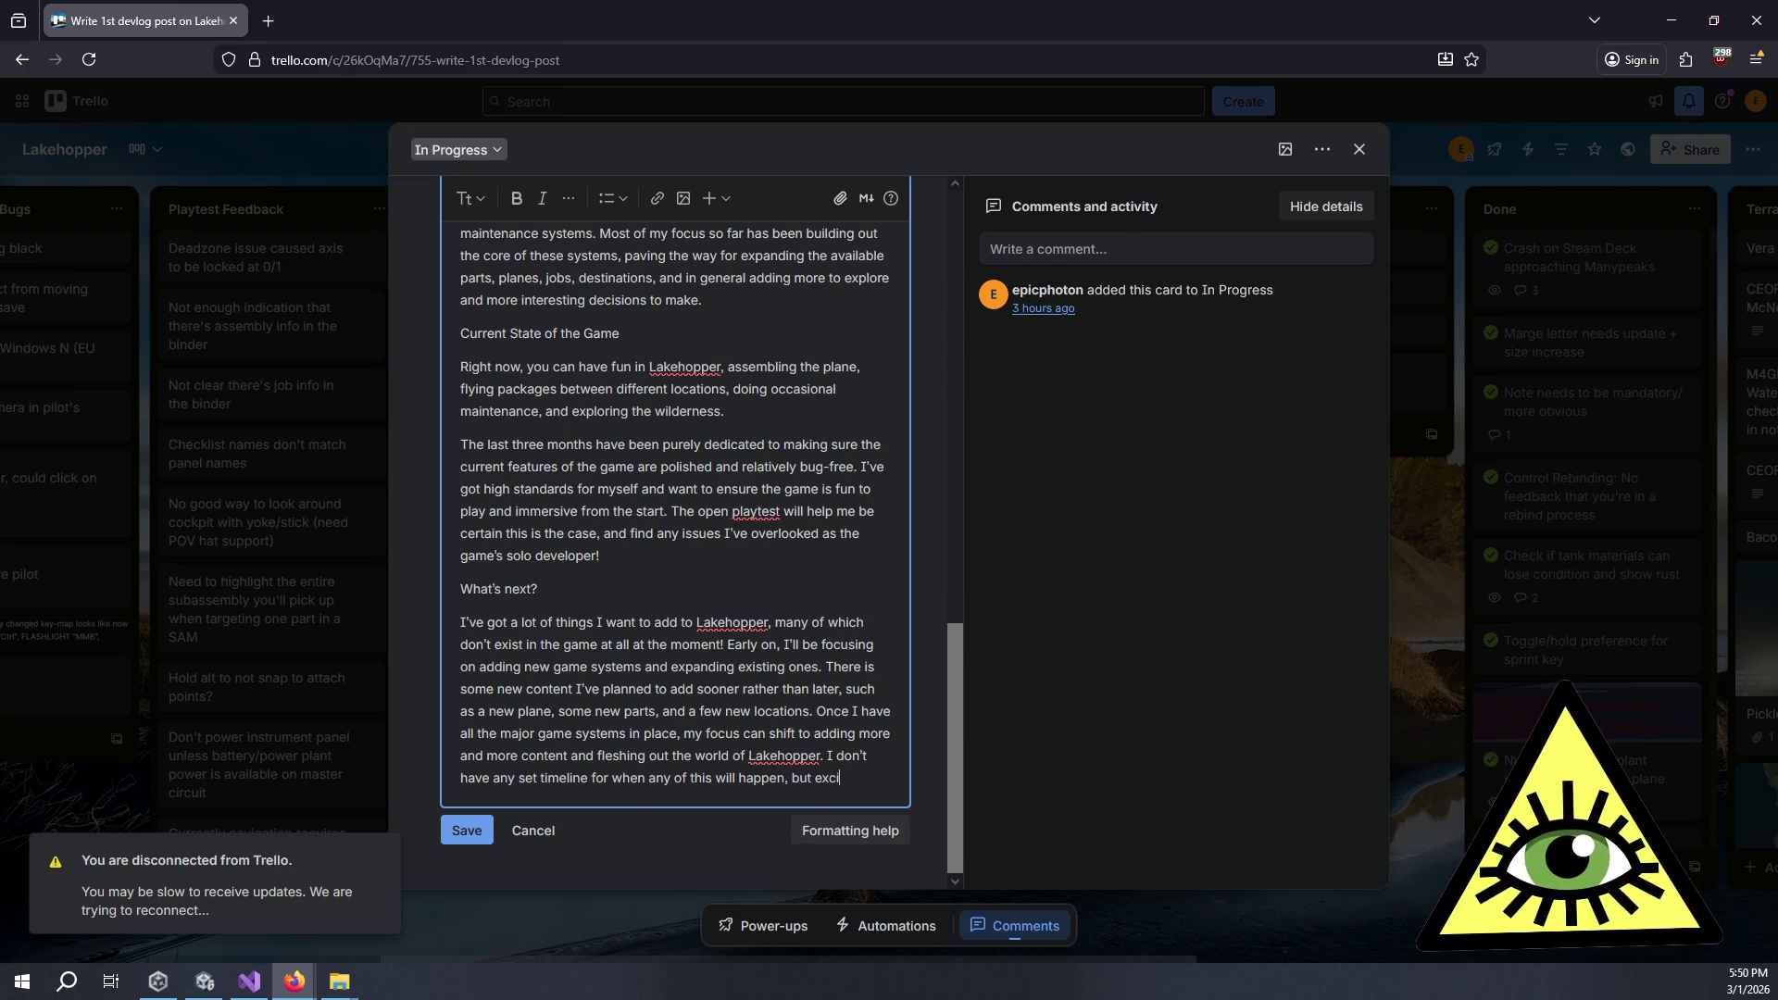
type("ting things are ")
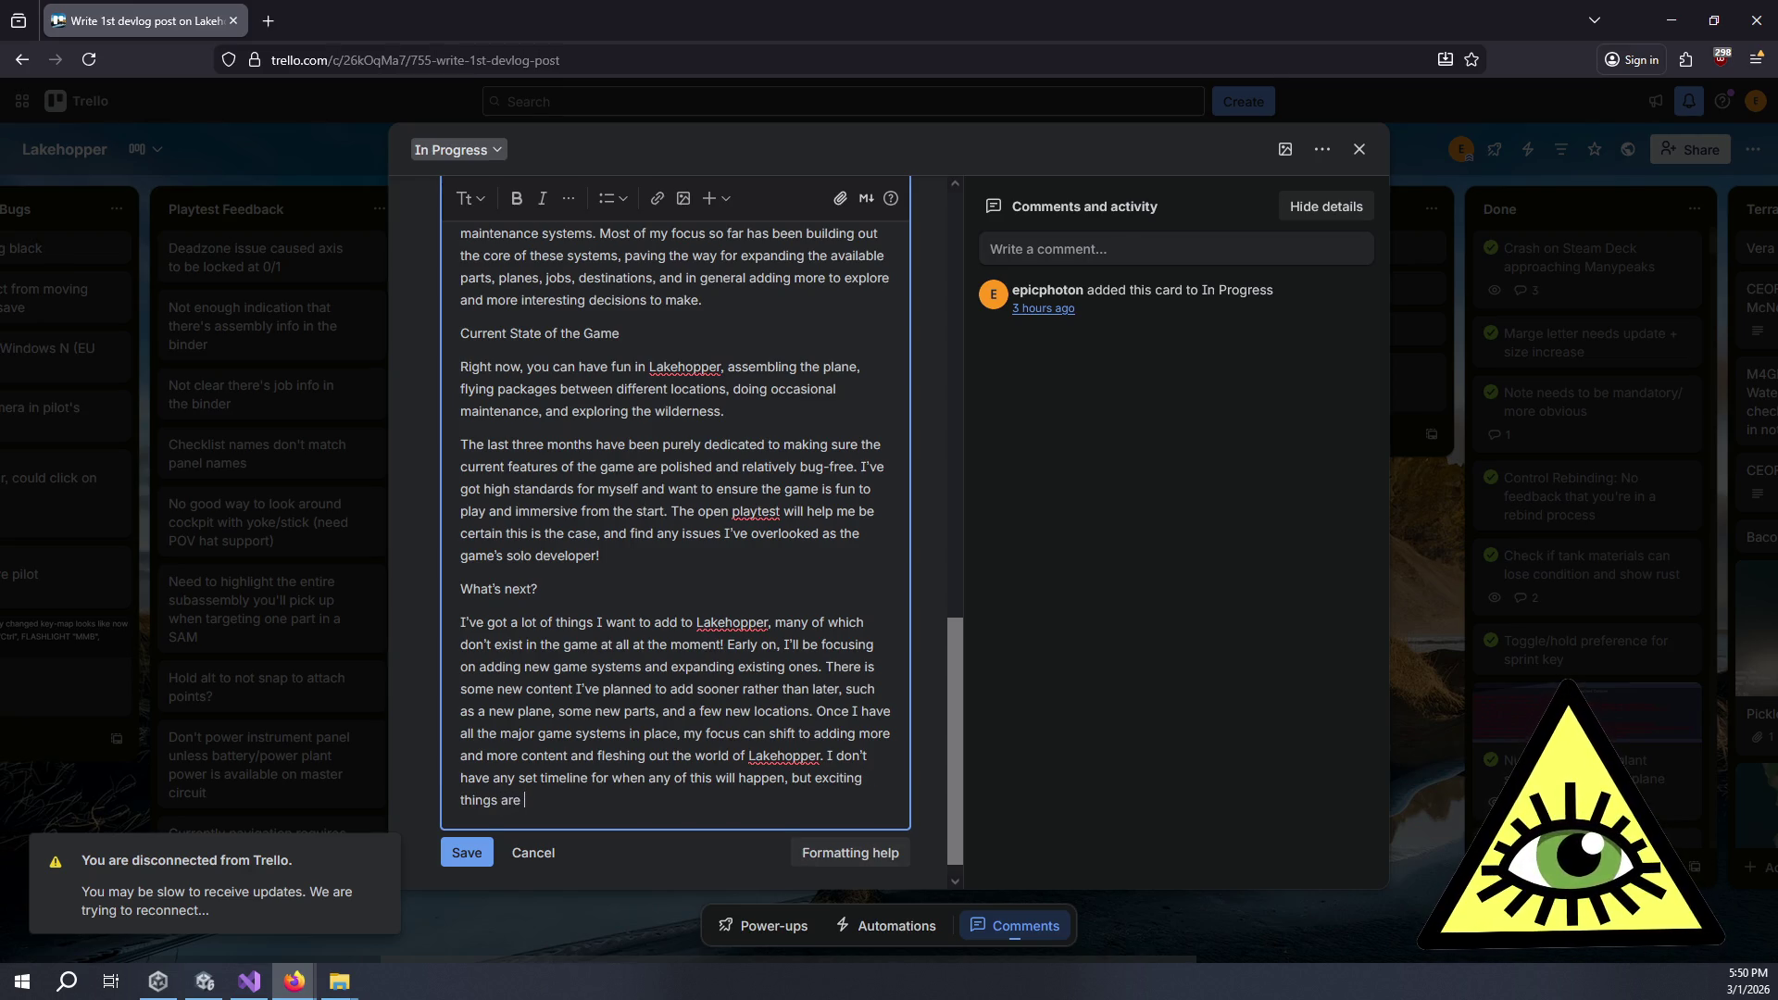
type("certa")
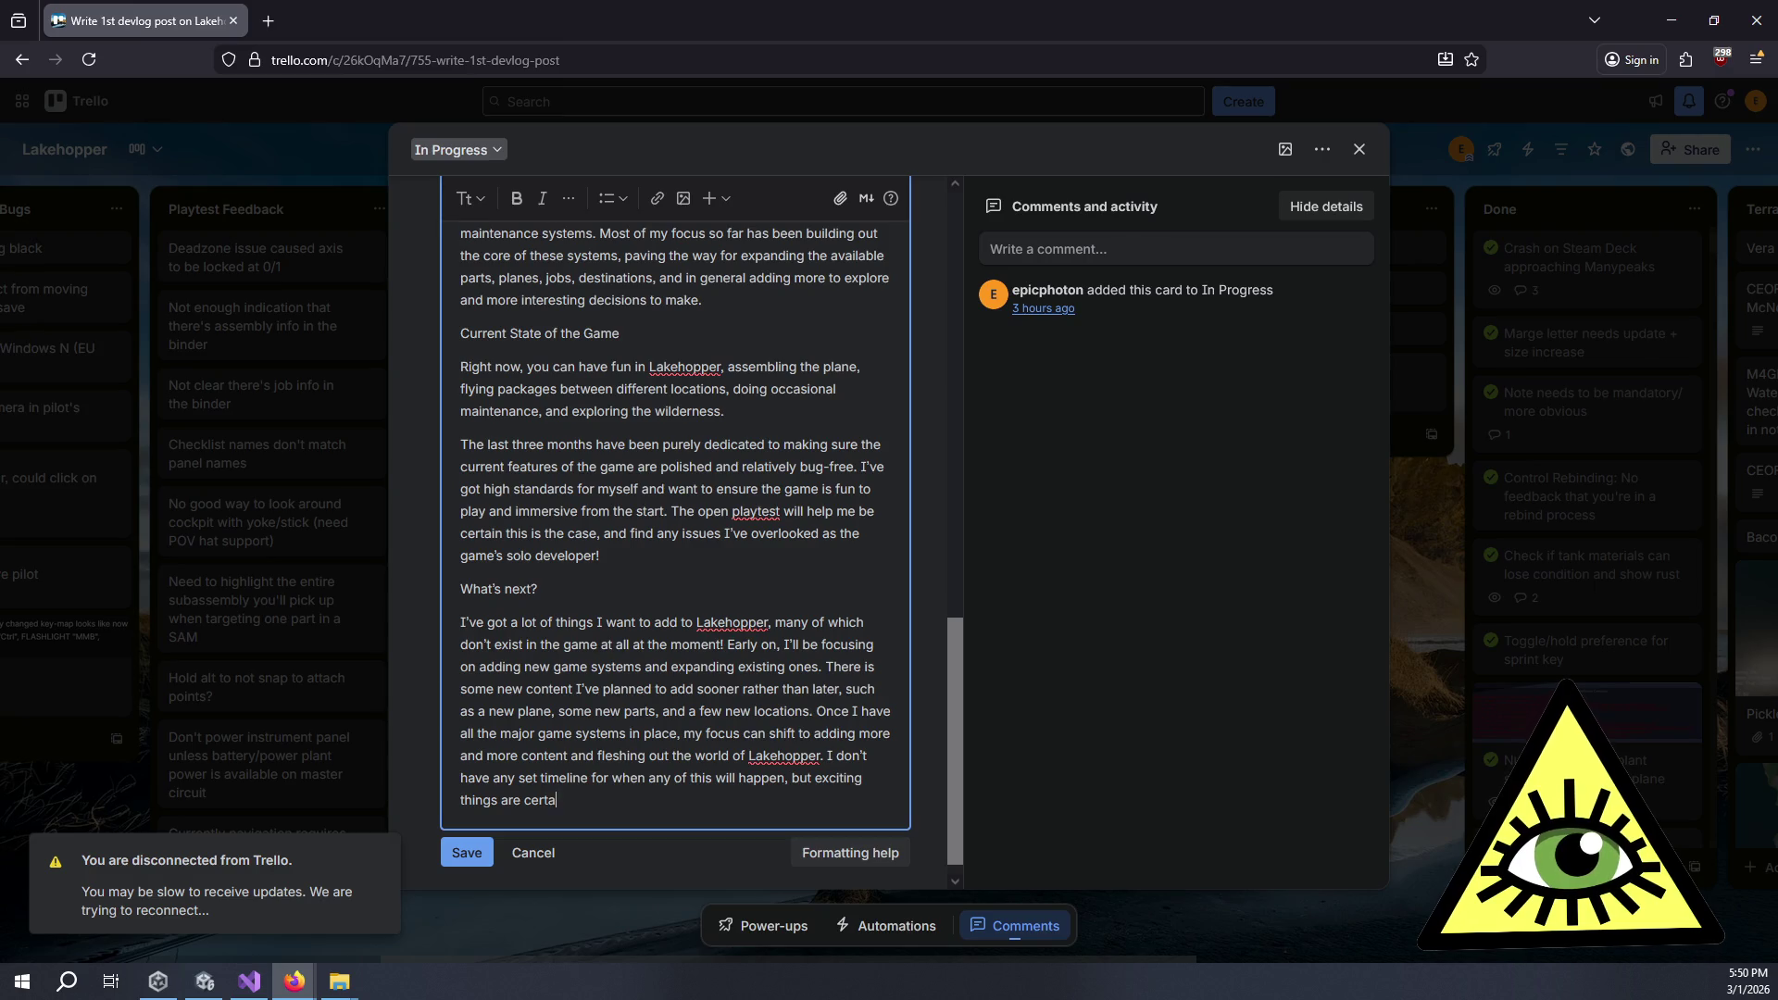
type("inly")
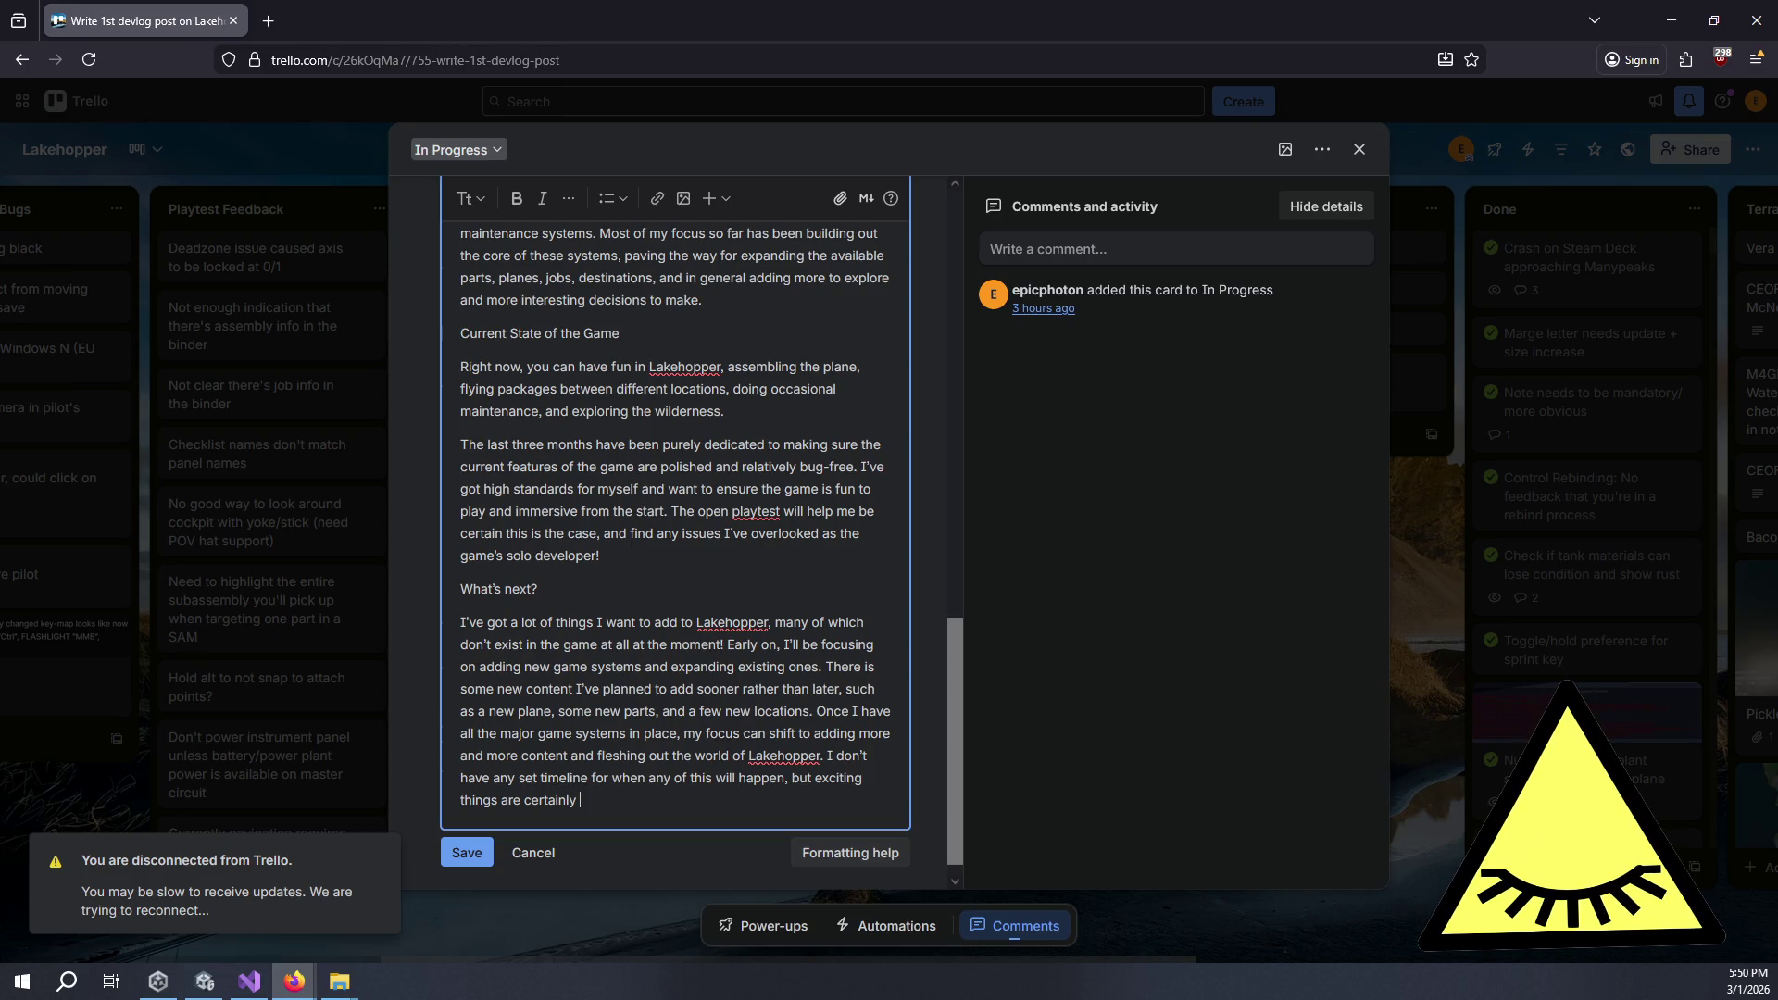
key("ctrl+BackSpace")
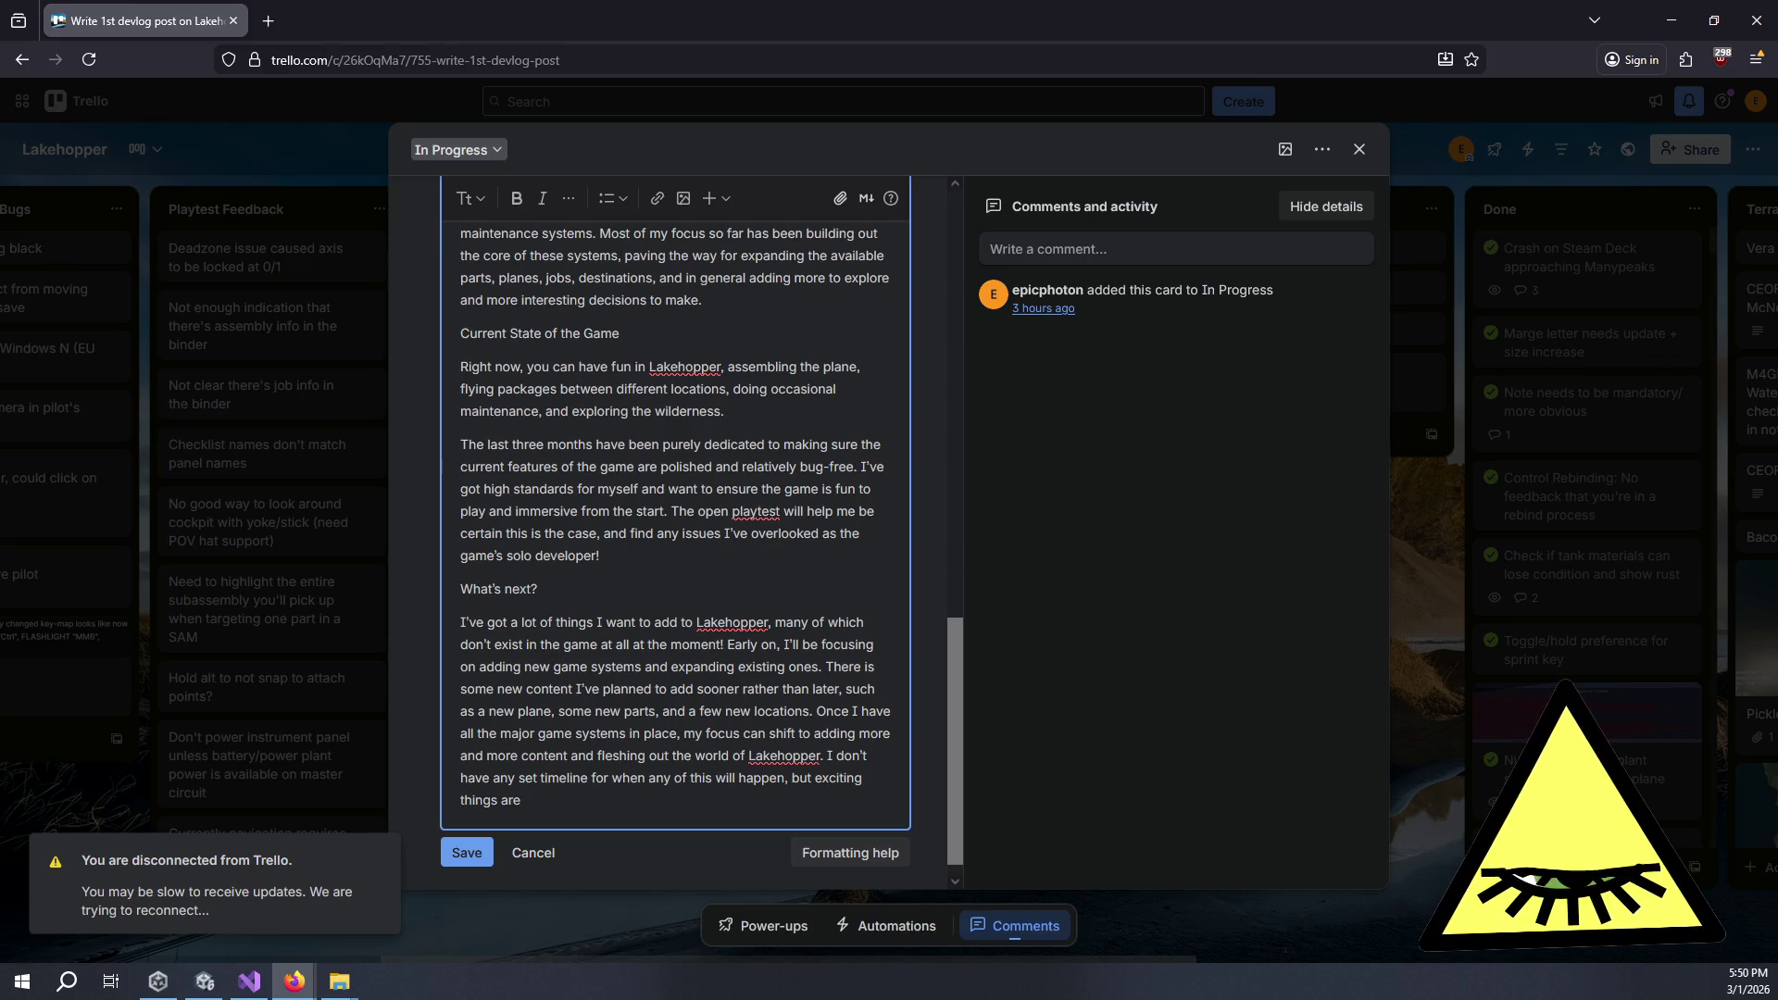
type("in the game's future!")
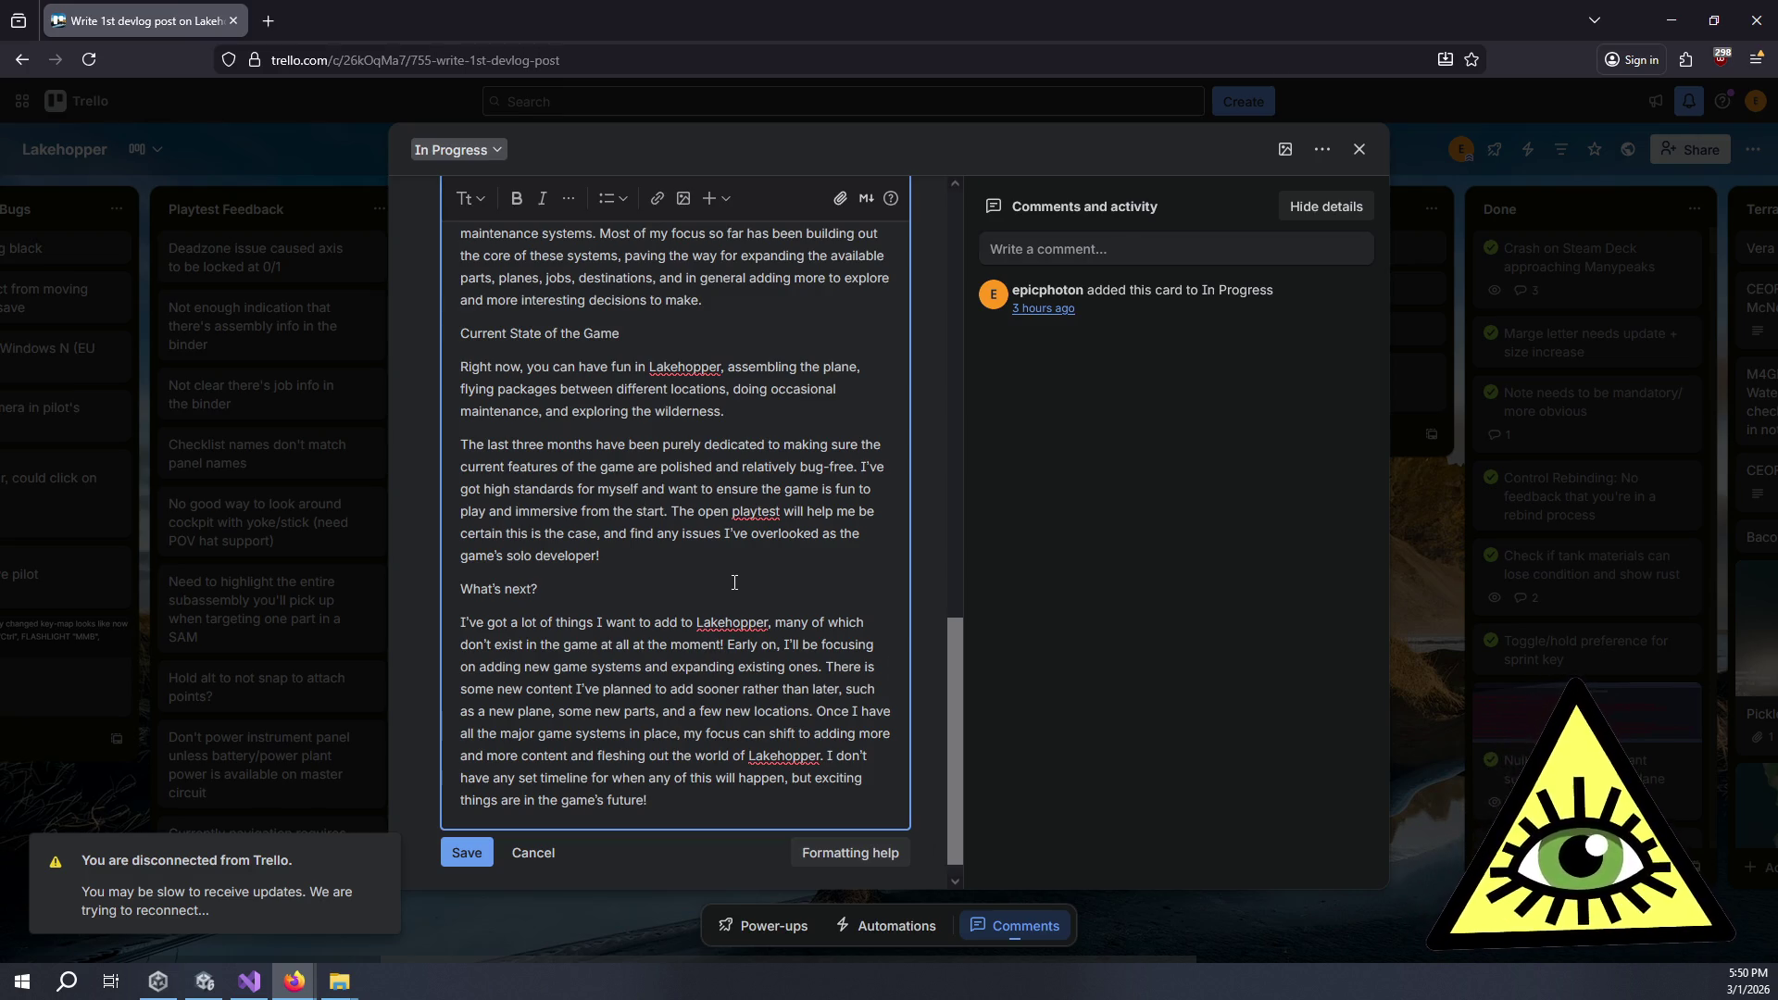
scroll(732, 583, "up", 2)
scroll(732, 583, "up", 1)
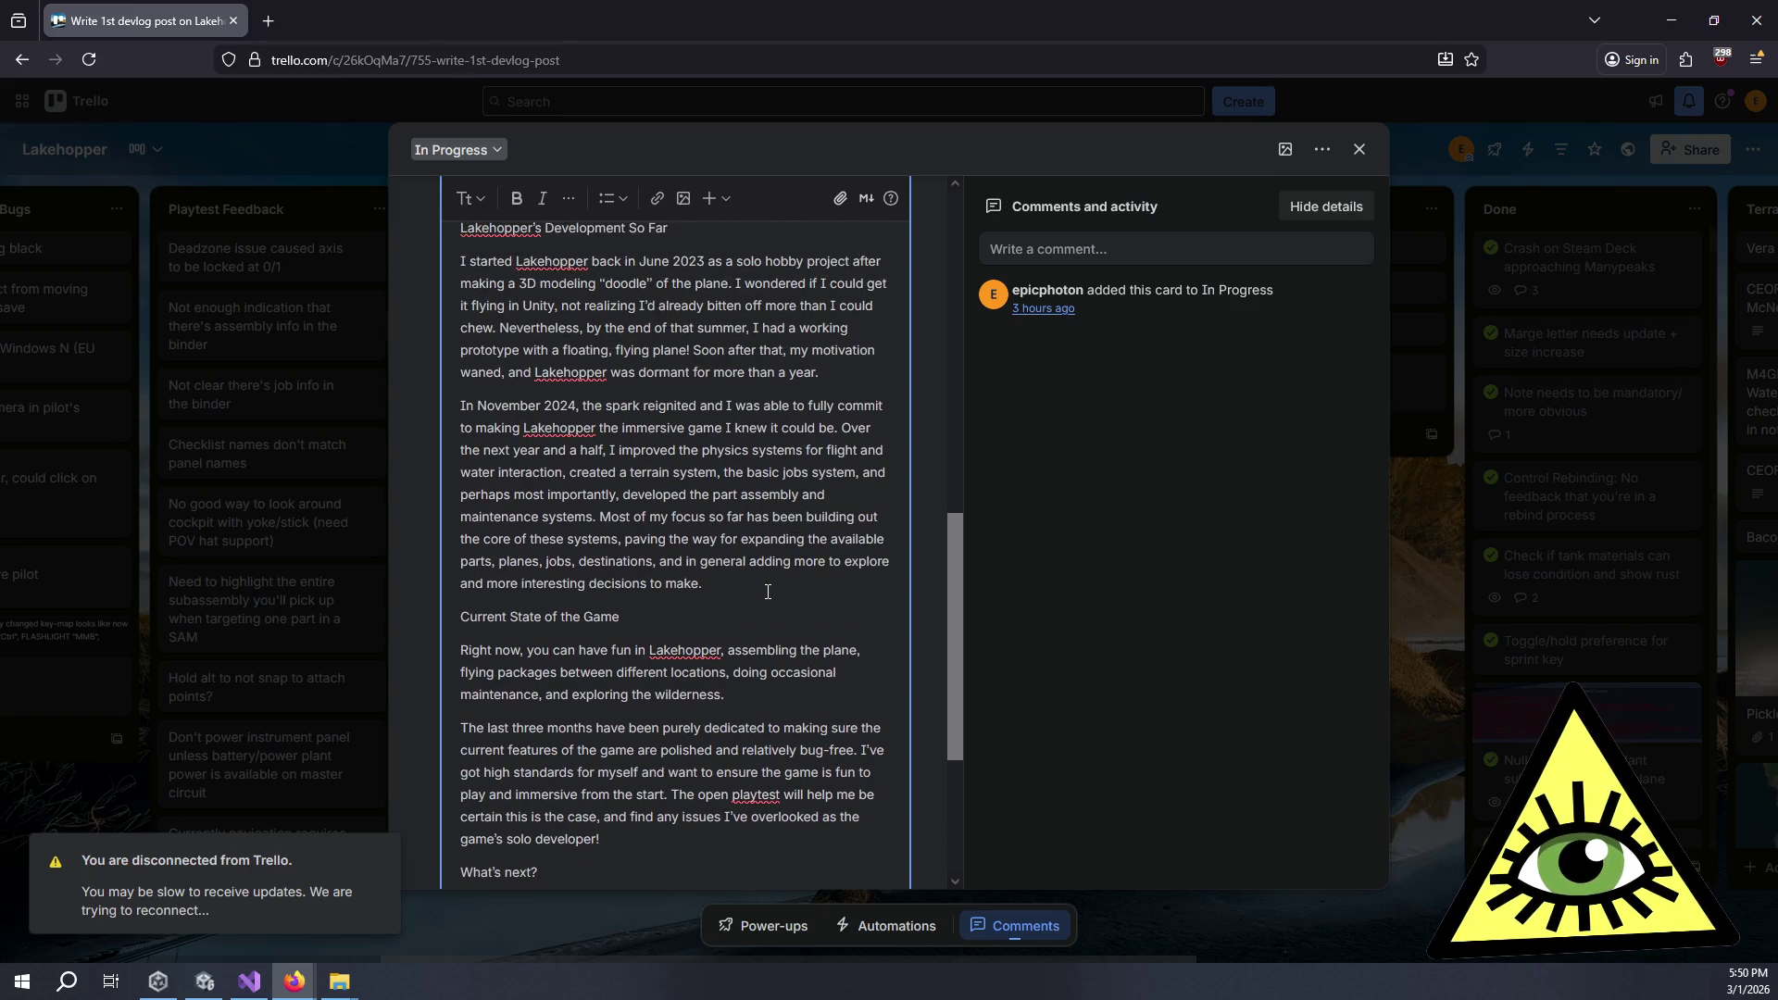
scroll(768, 592, "up", 3)
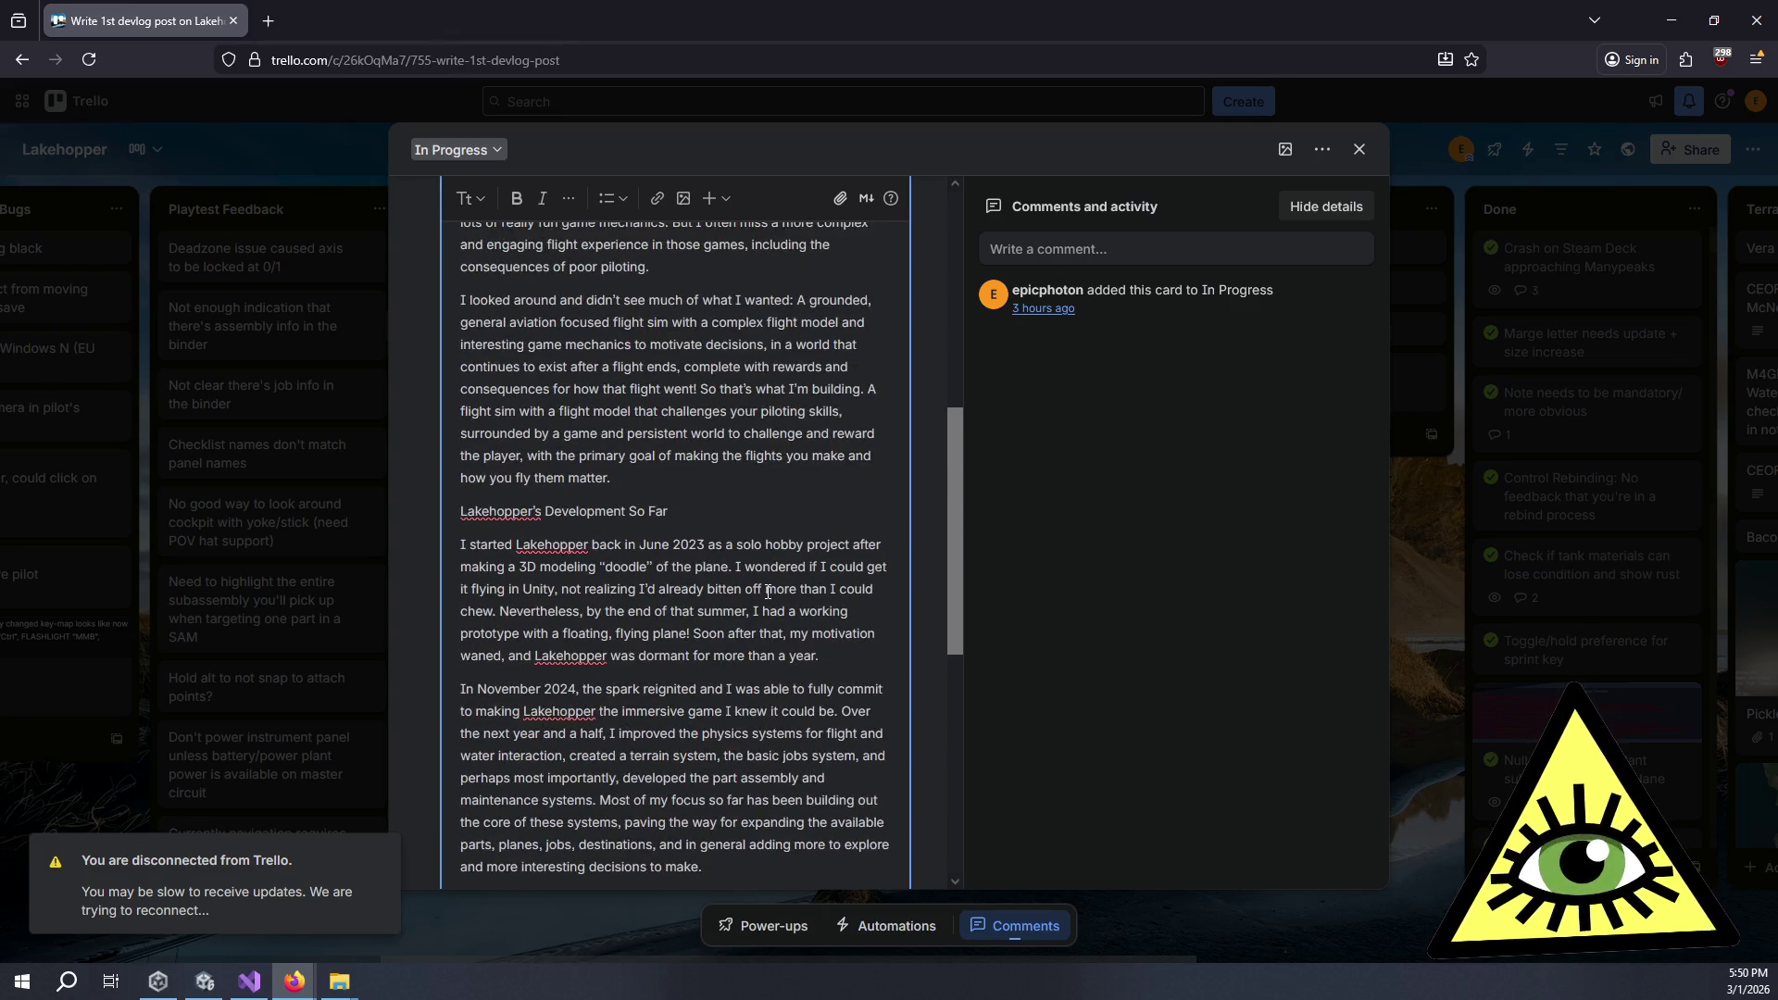
scroll(768, 600, "up", 1)
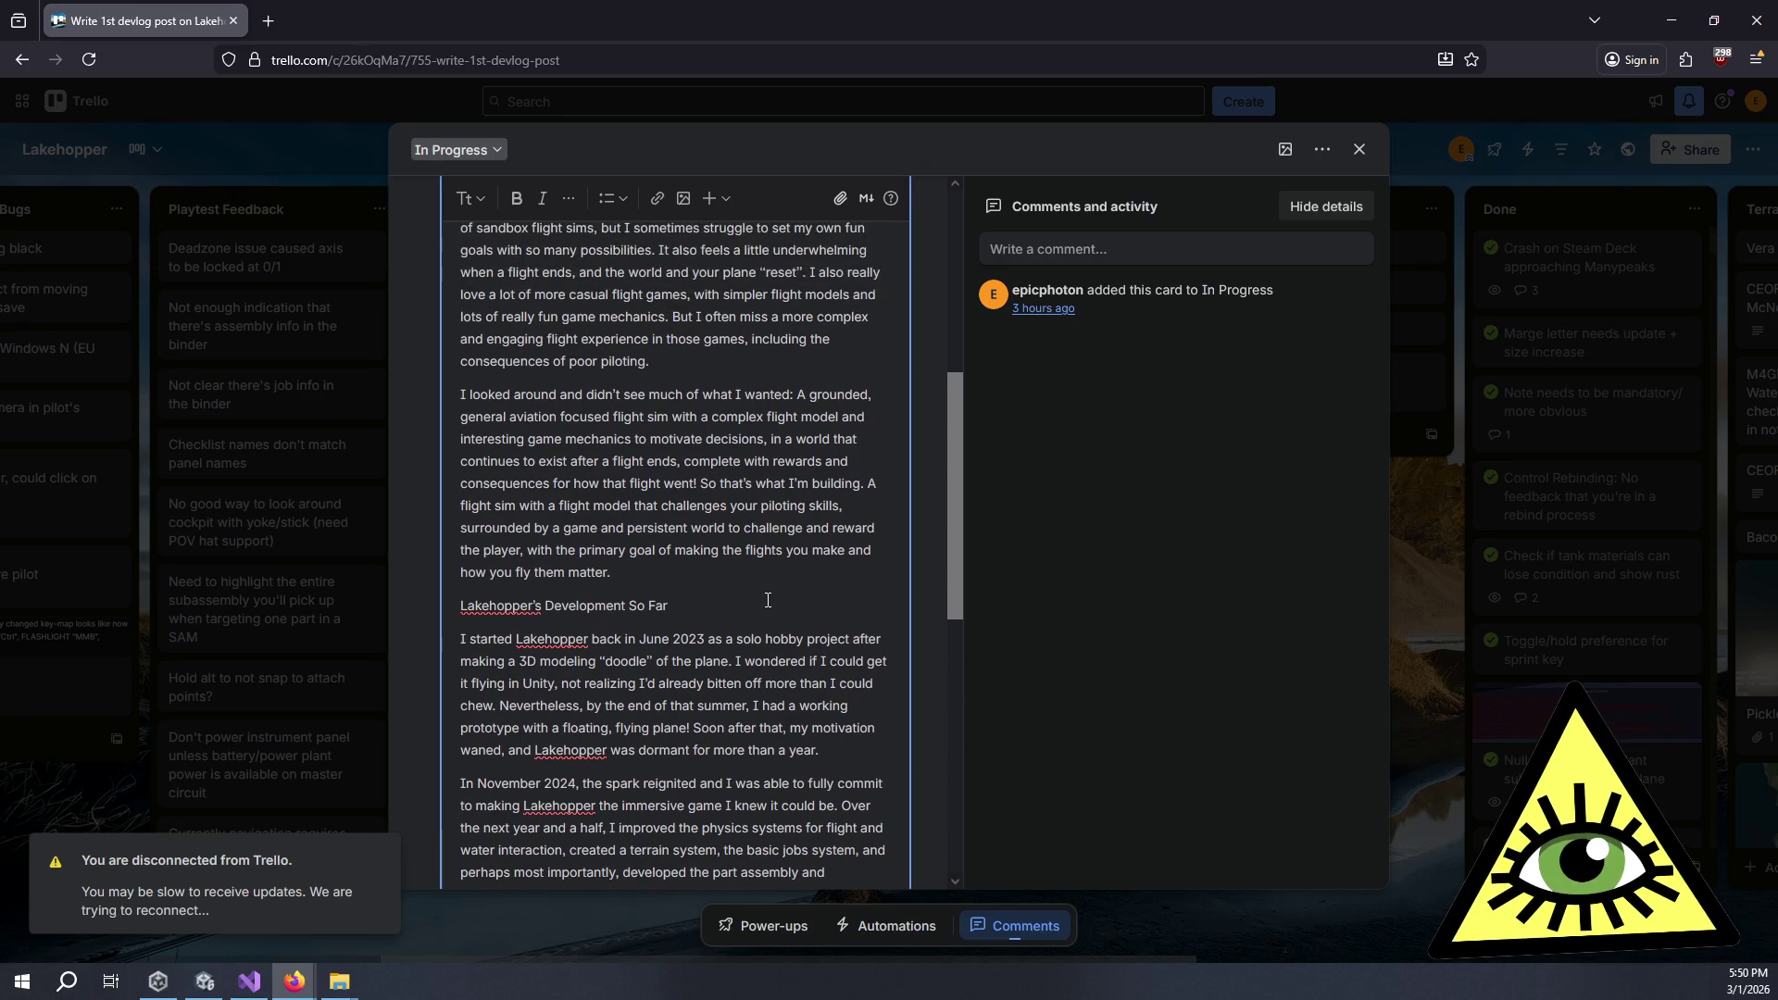
scroll(768, 600, "up", 4)
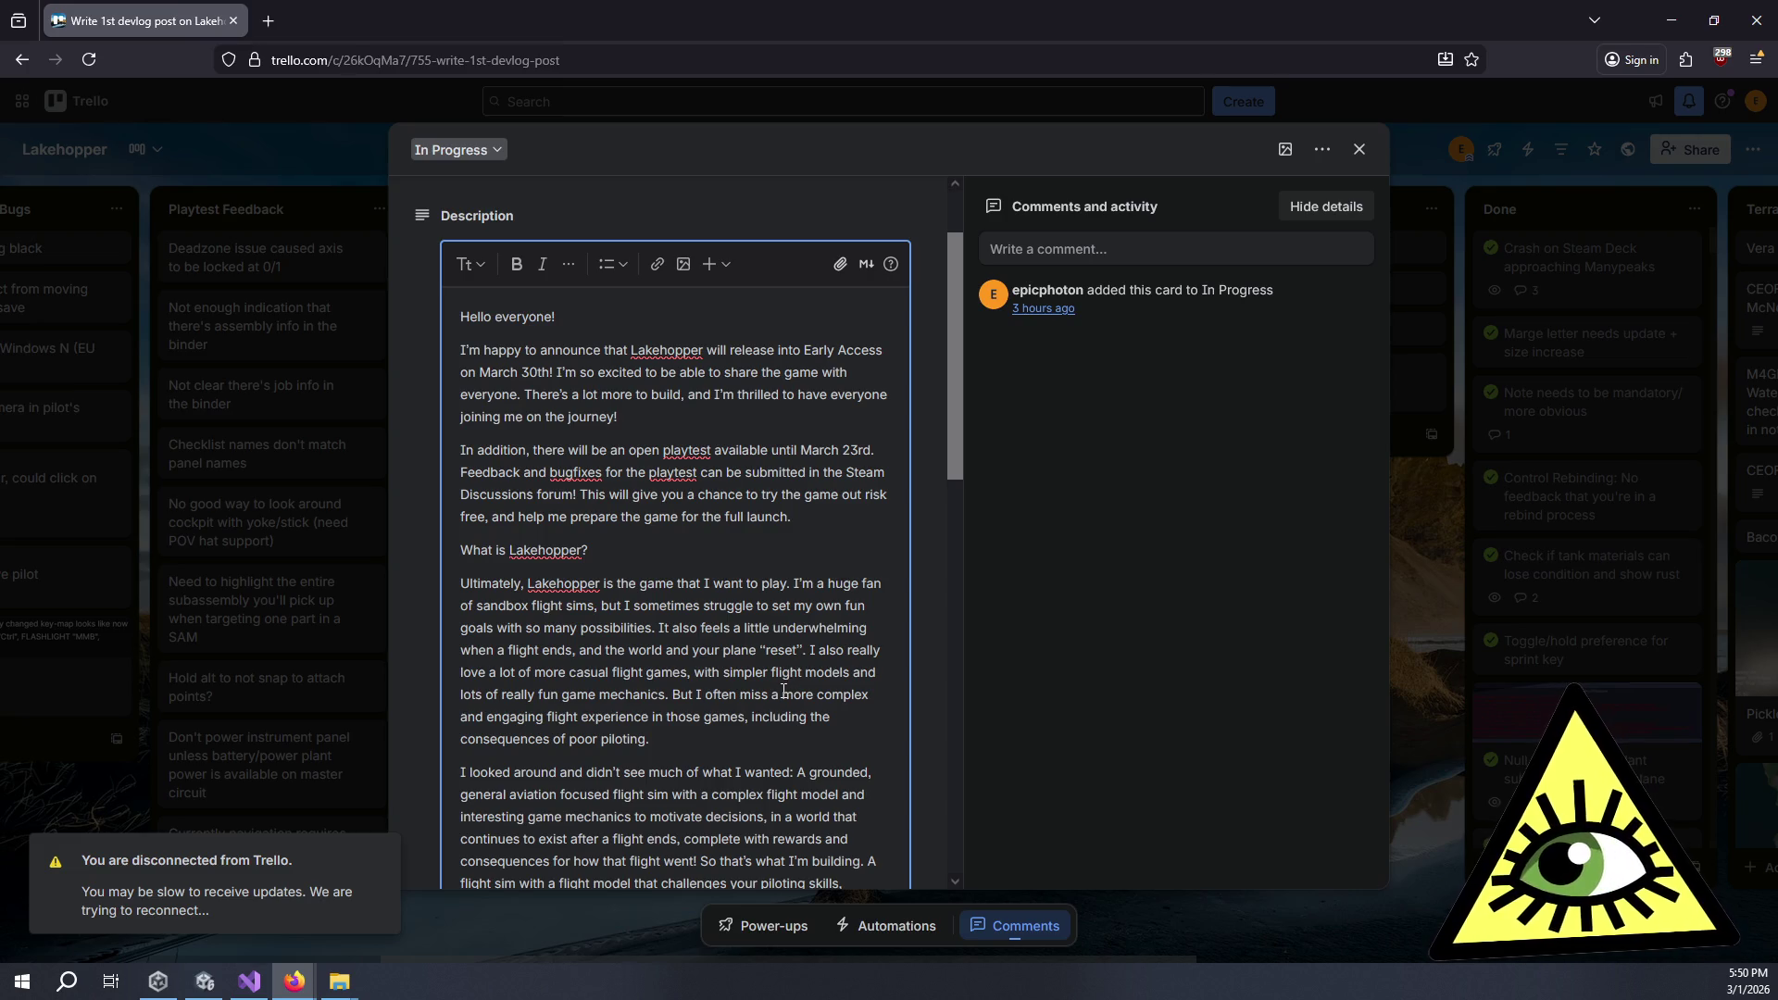
scroll(784, 690, "down", 15)
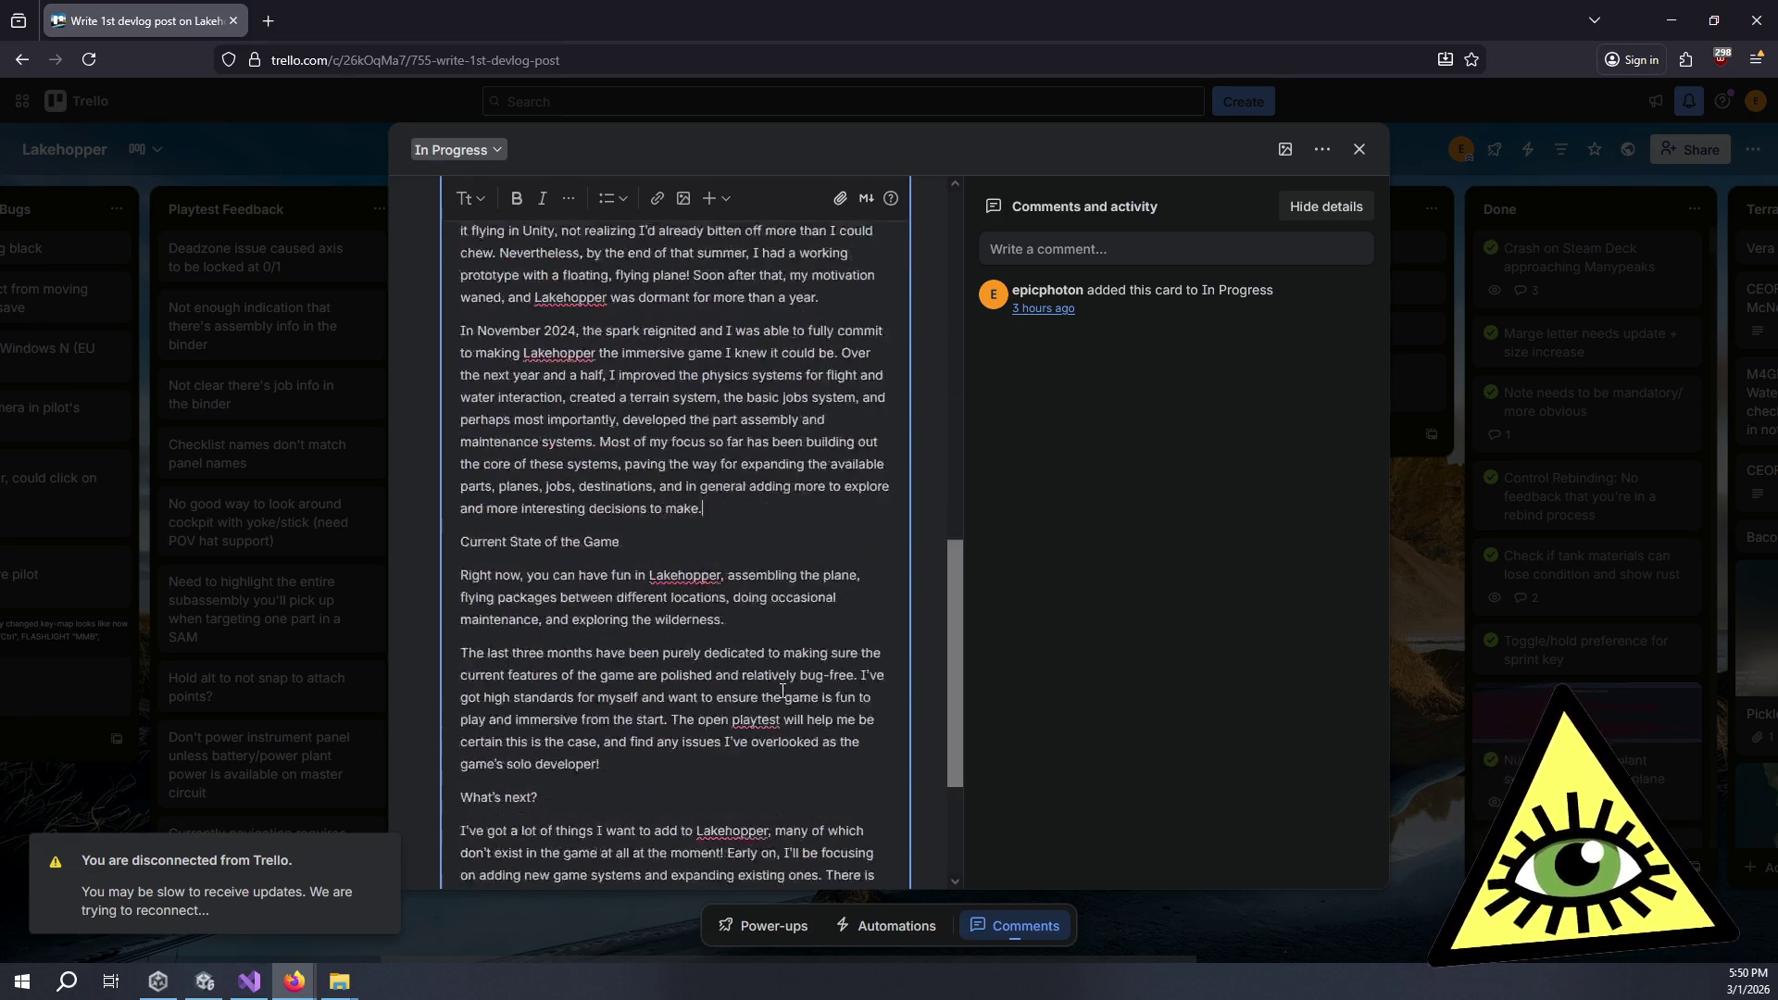
Save the devlog description and close the card to return to the Lakehopper board.
left_click(467, 831)
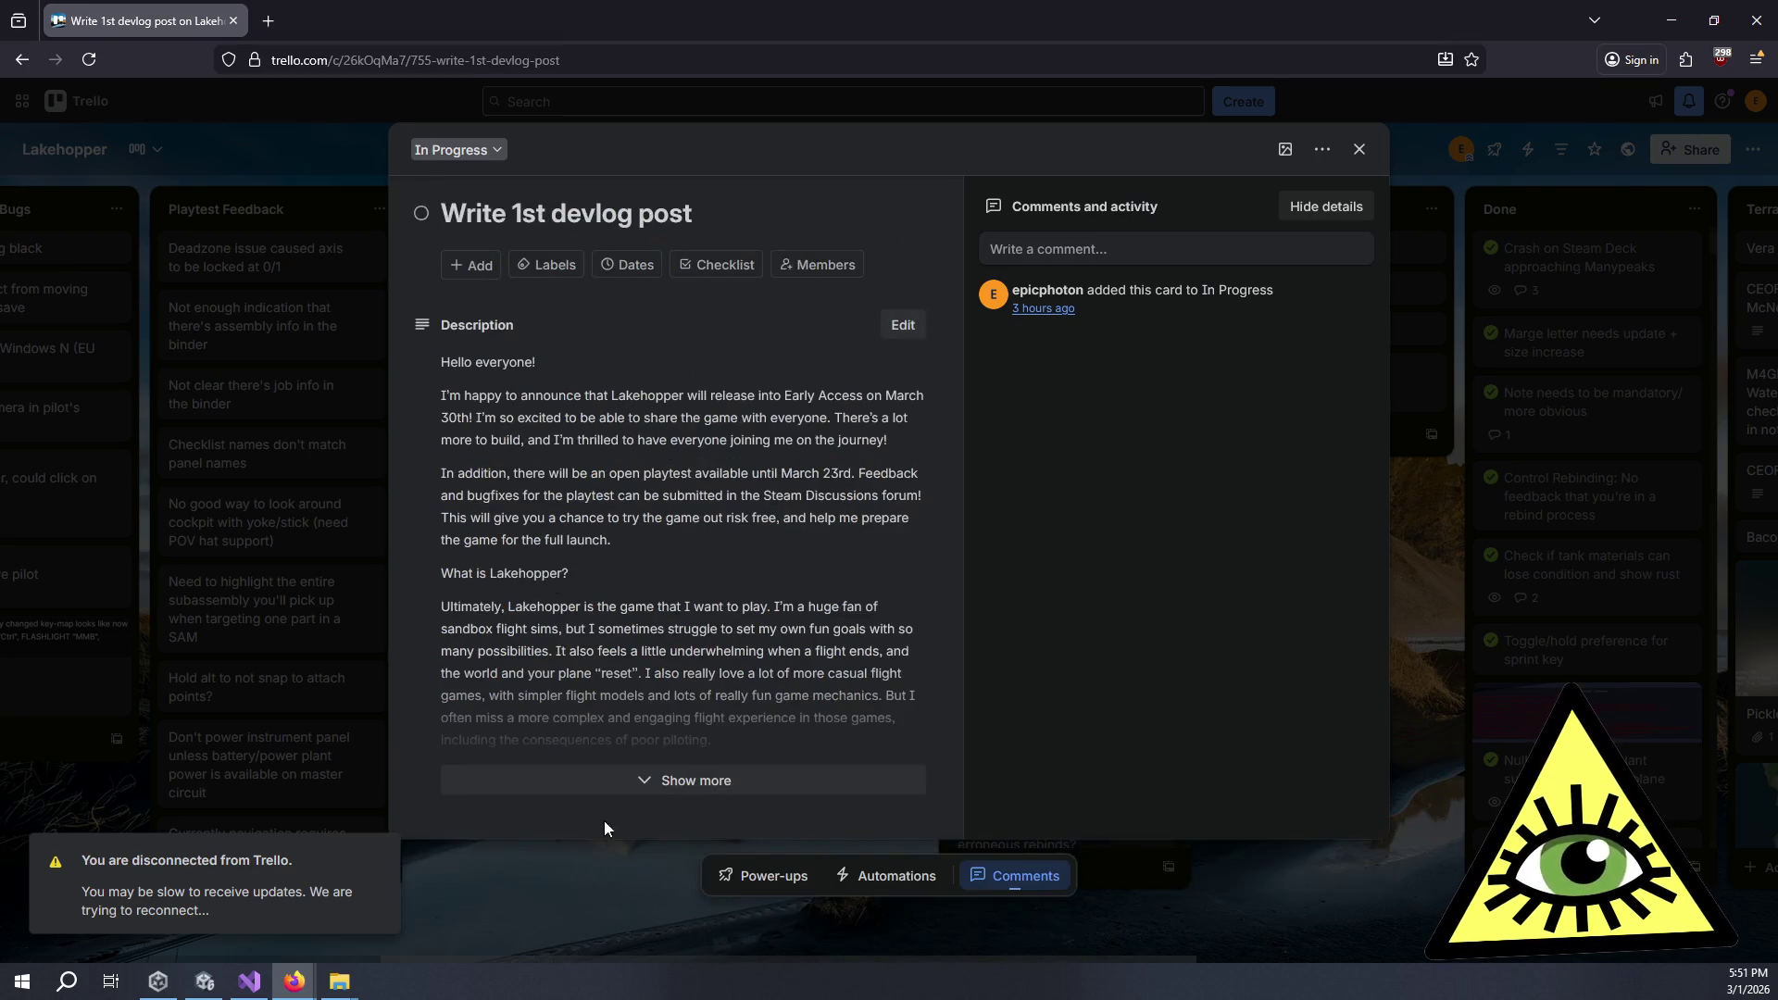
left_click(88, 732)
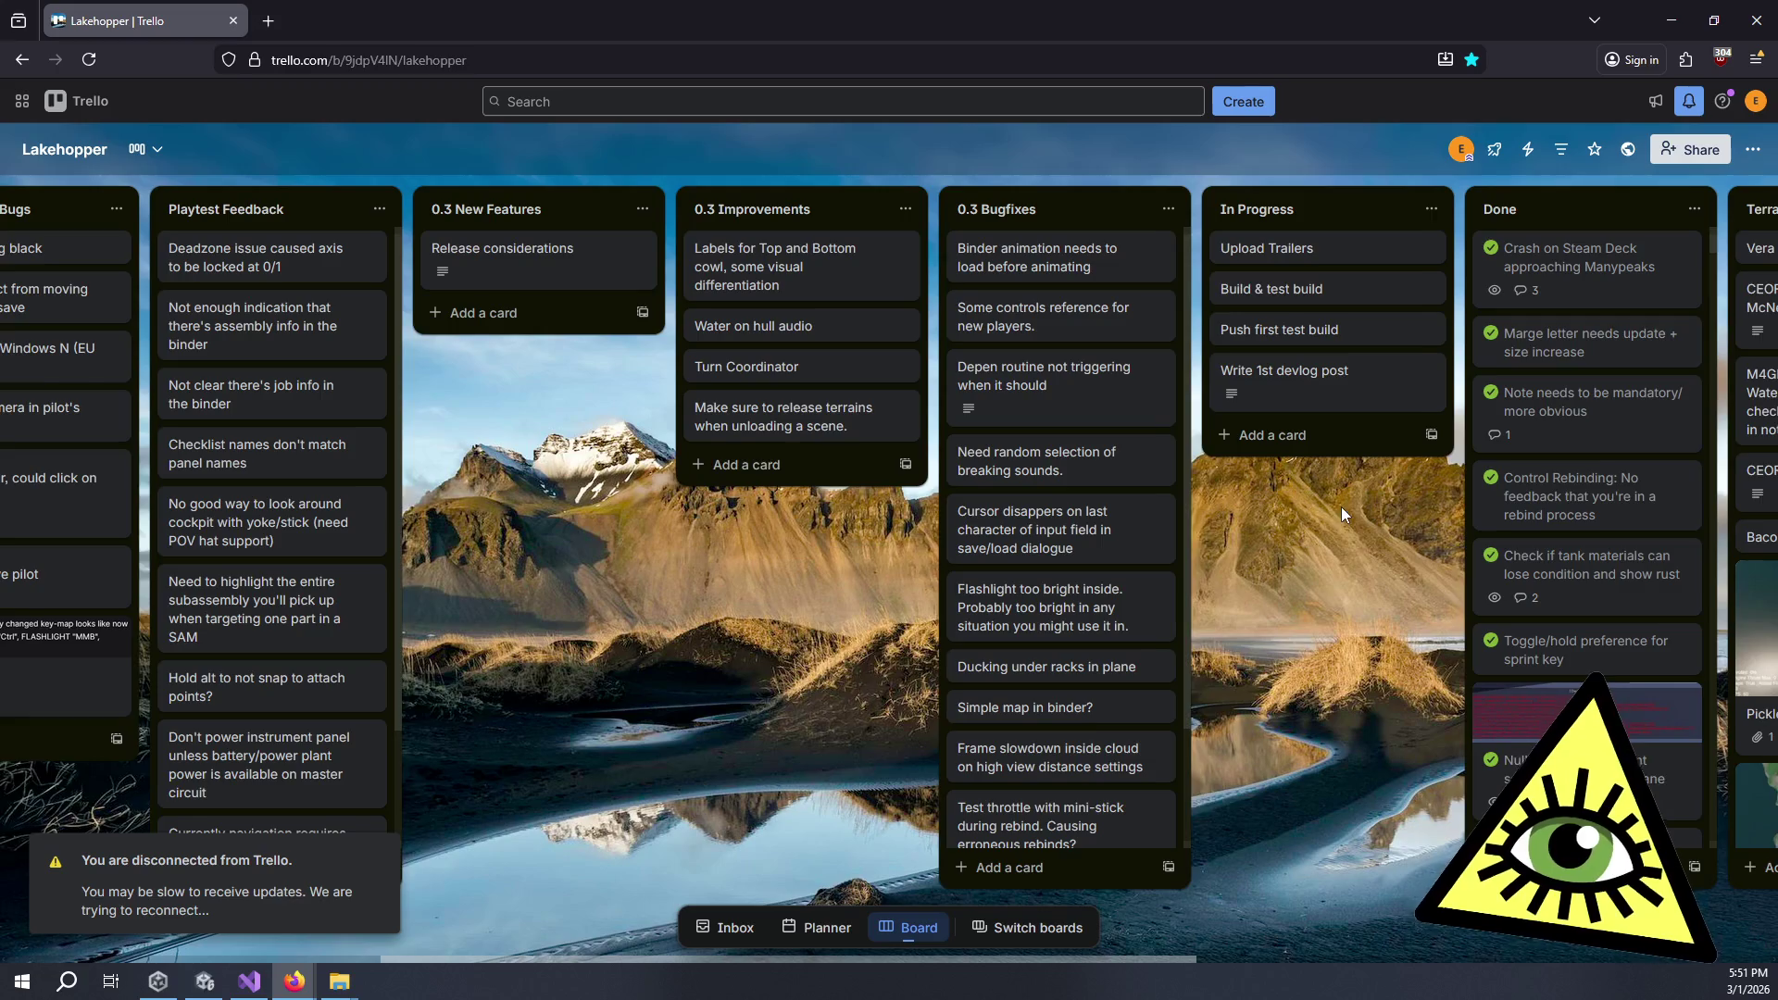
mouse_move(1361, 565)
left_mouse_down()
mouse_move(1249, 568)
mouse_move(1328, 567)
left_mouse_up()
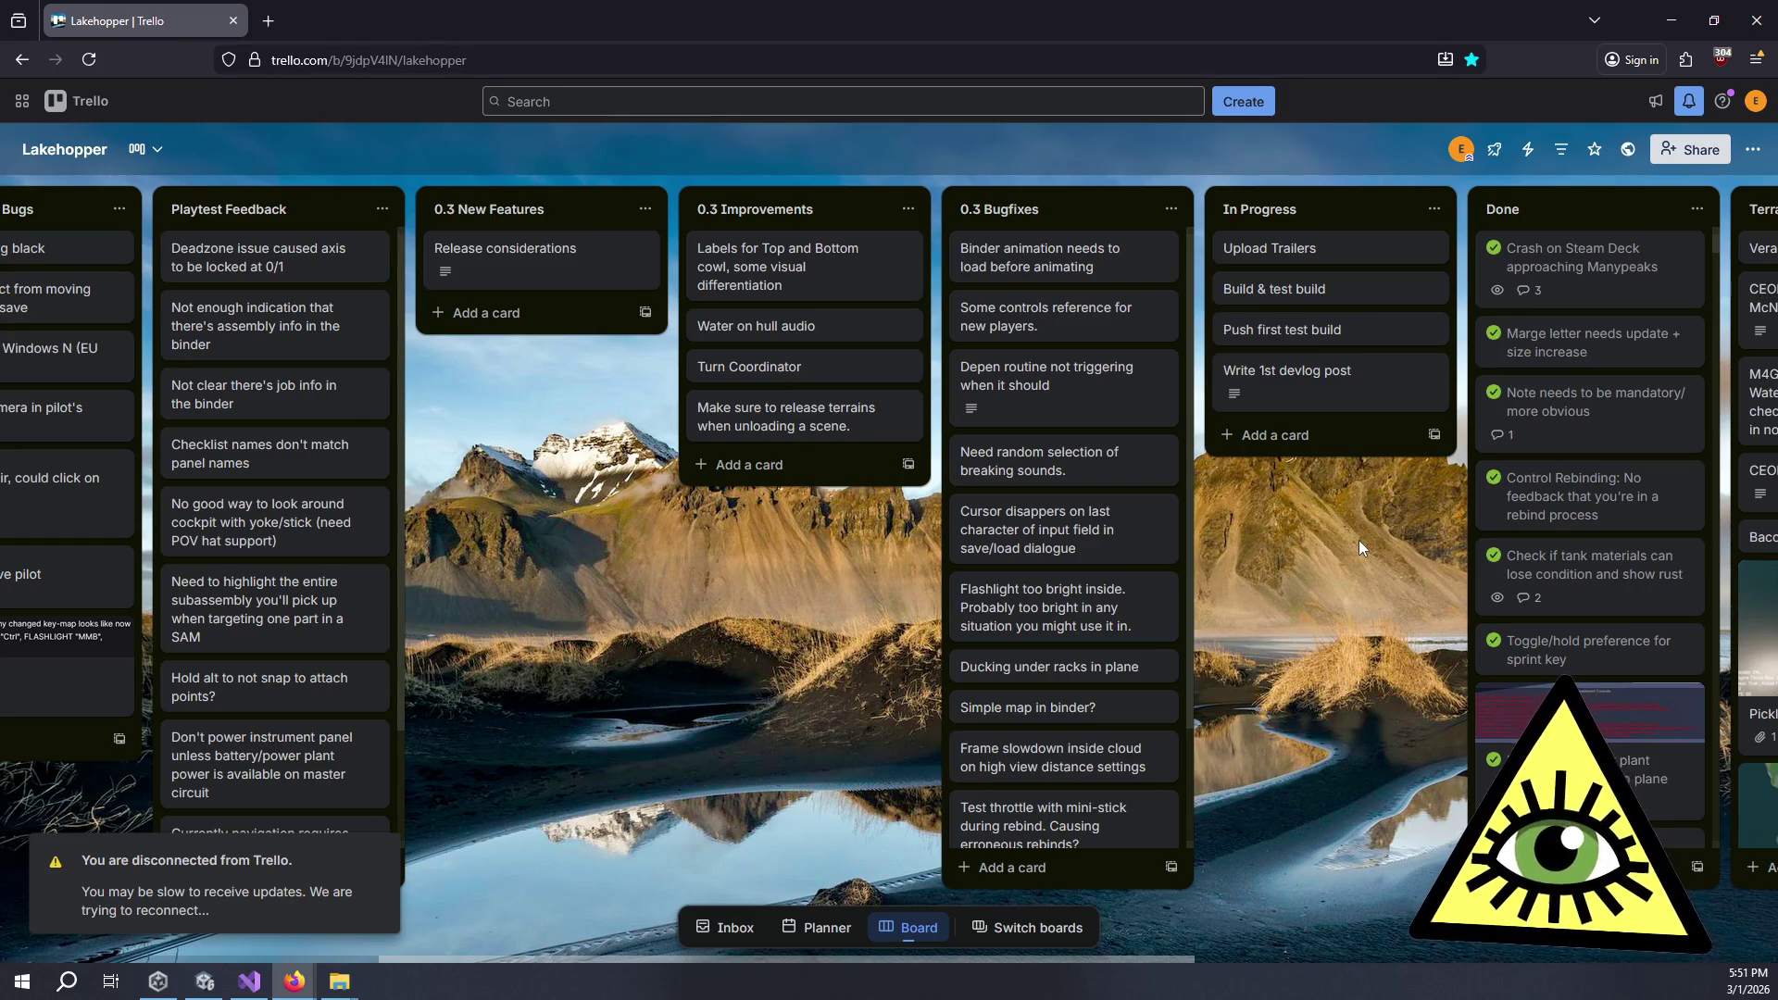
left_click_drag(1330, 533, 1231, 571)
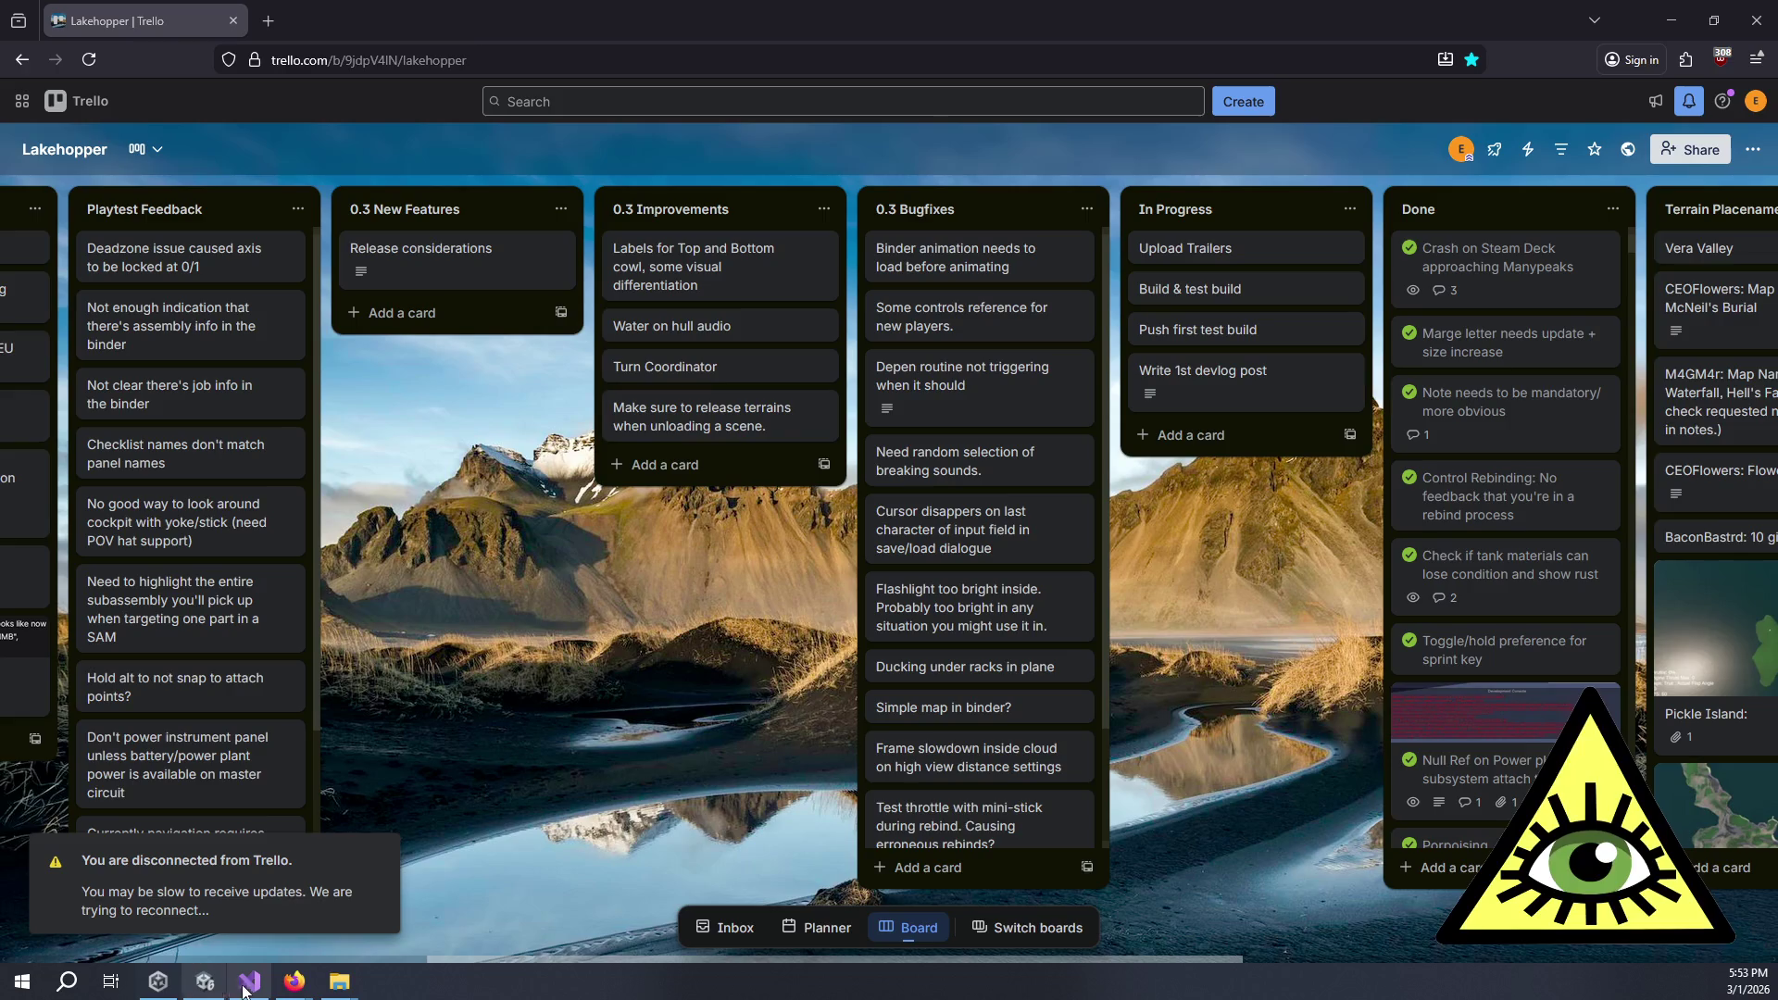
scroll(791, 647, "left", 3)
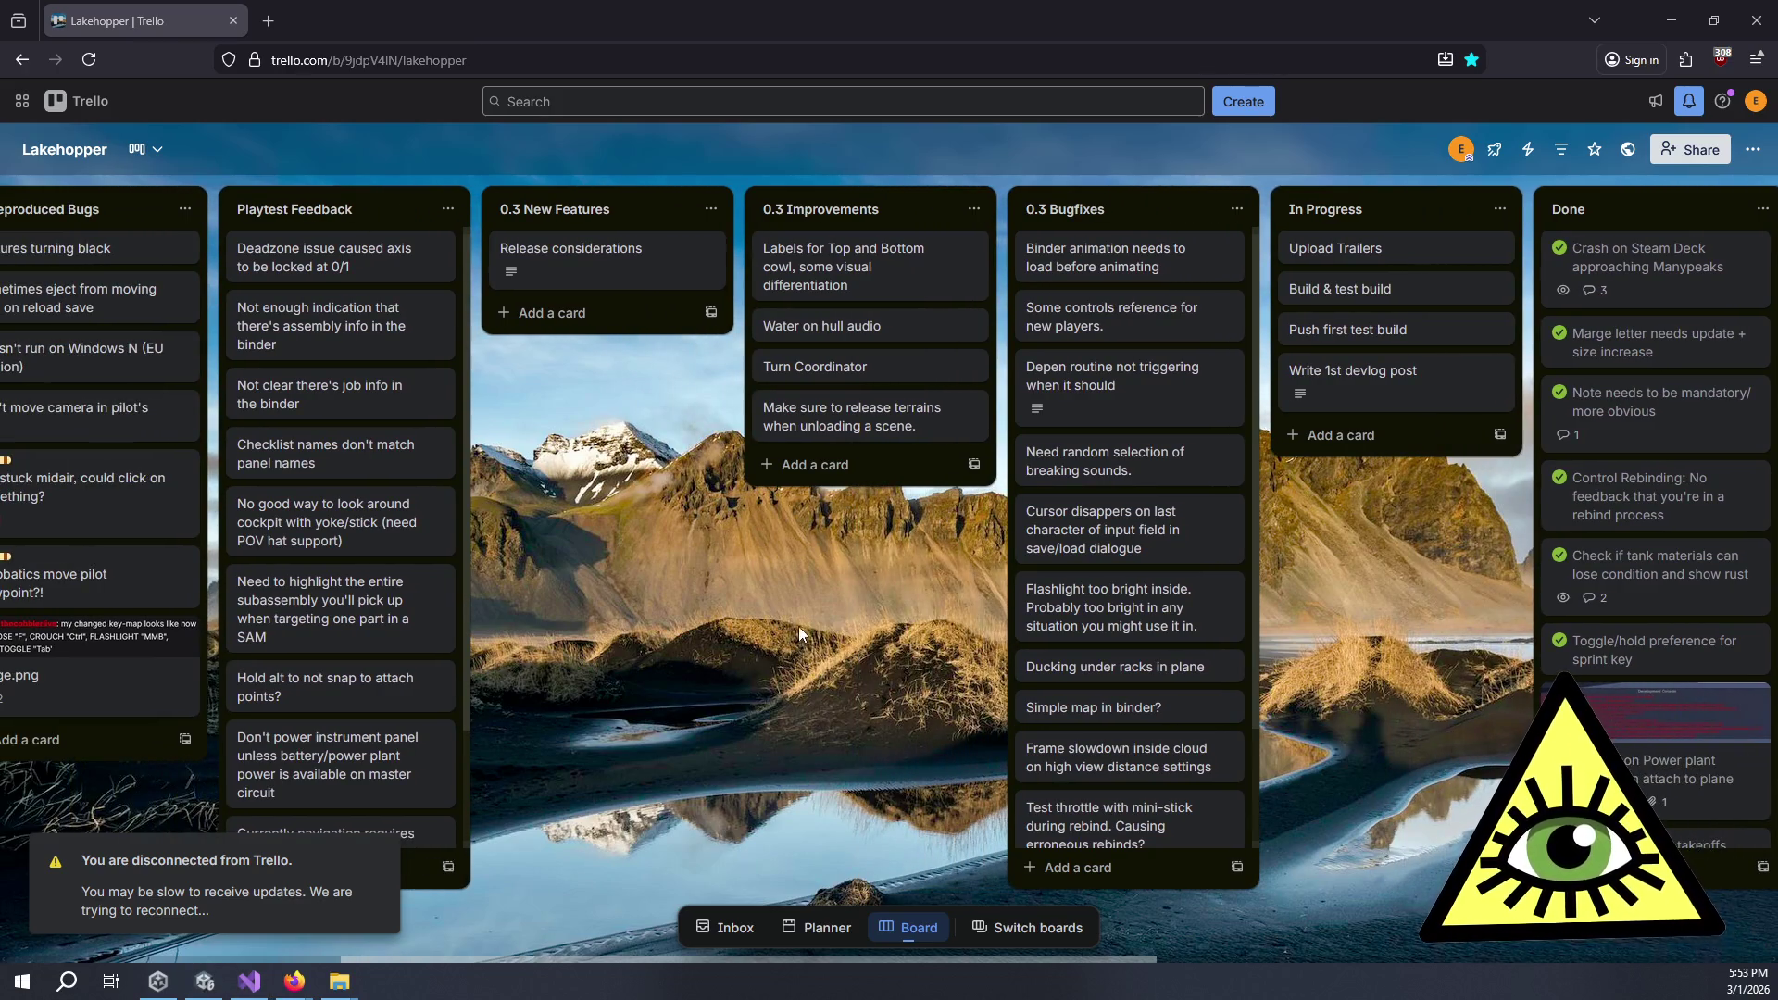
scroll(800, 628, "left", 2)
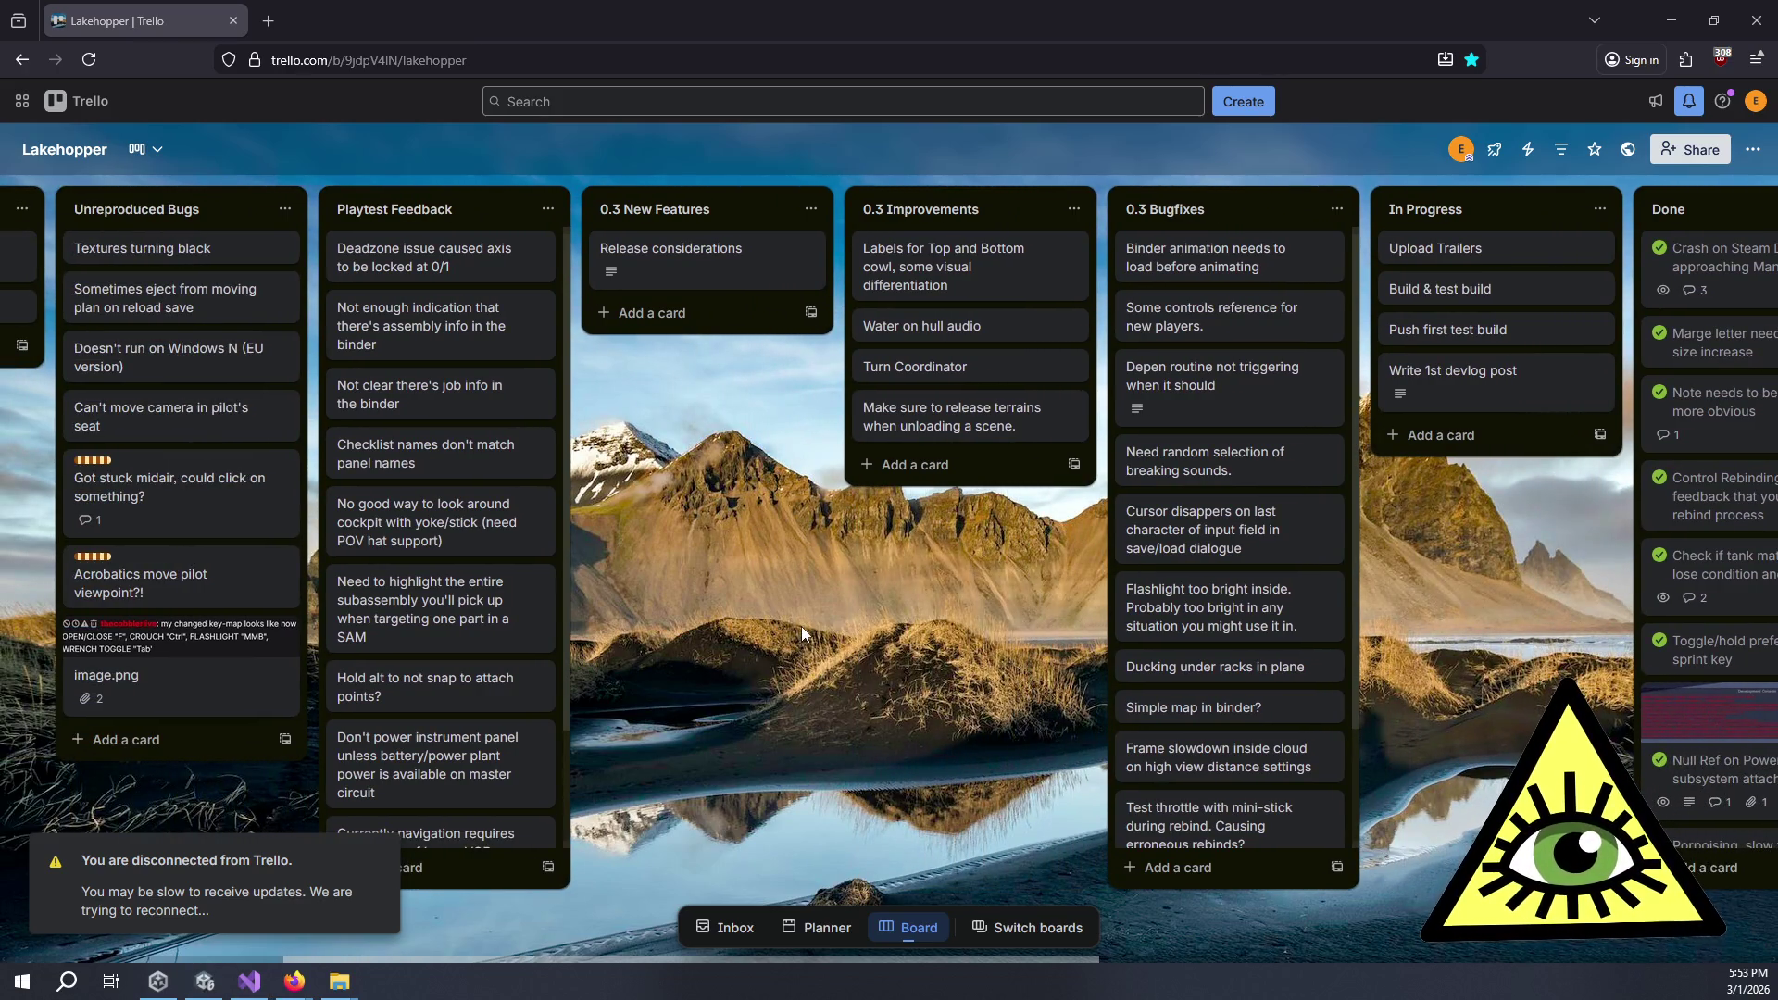
scroll(802, 631, "left", 3)
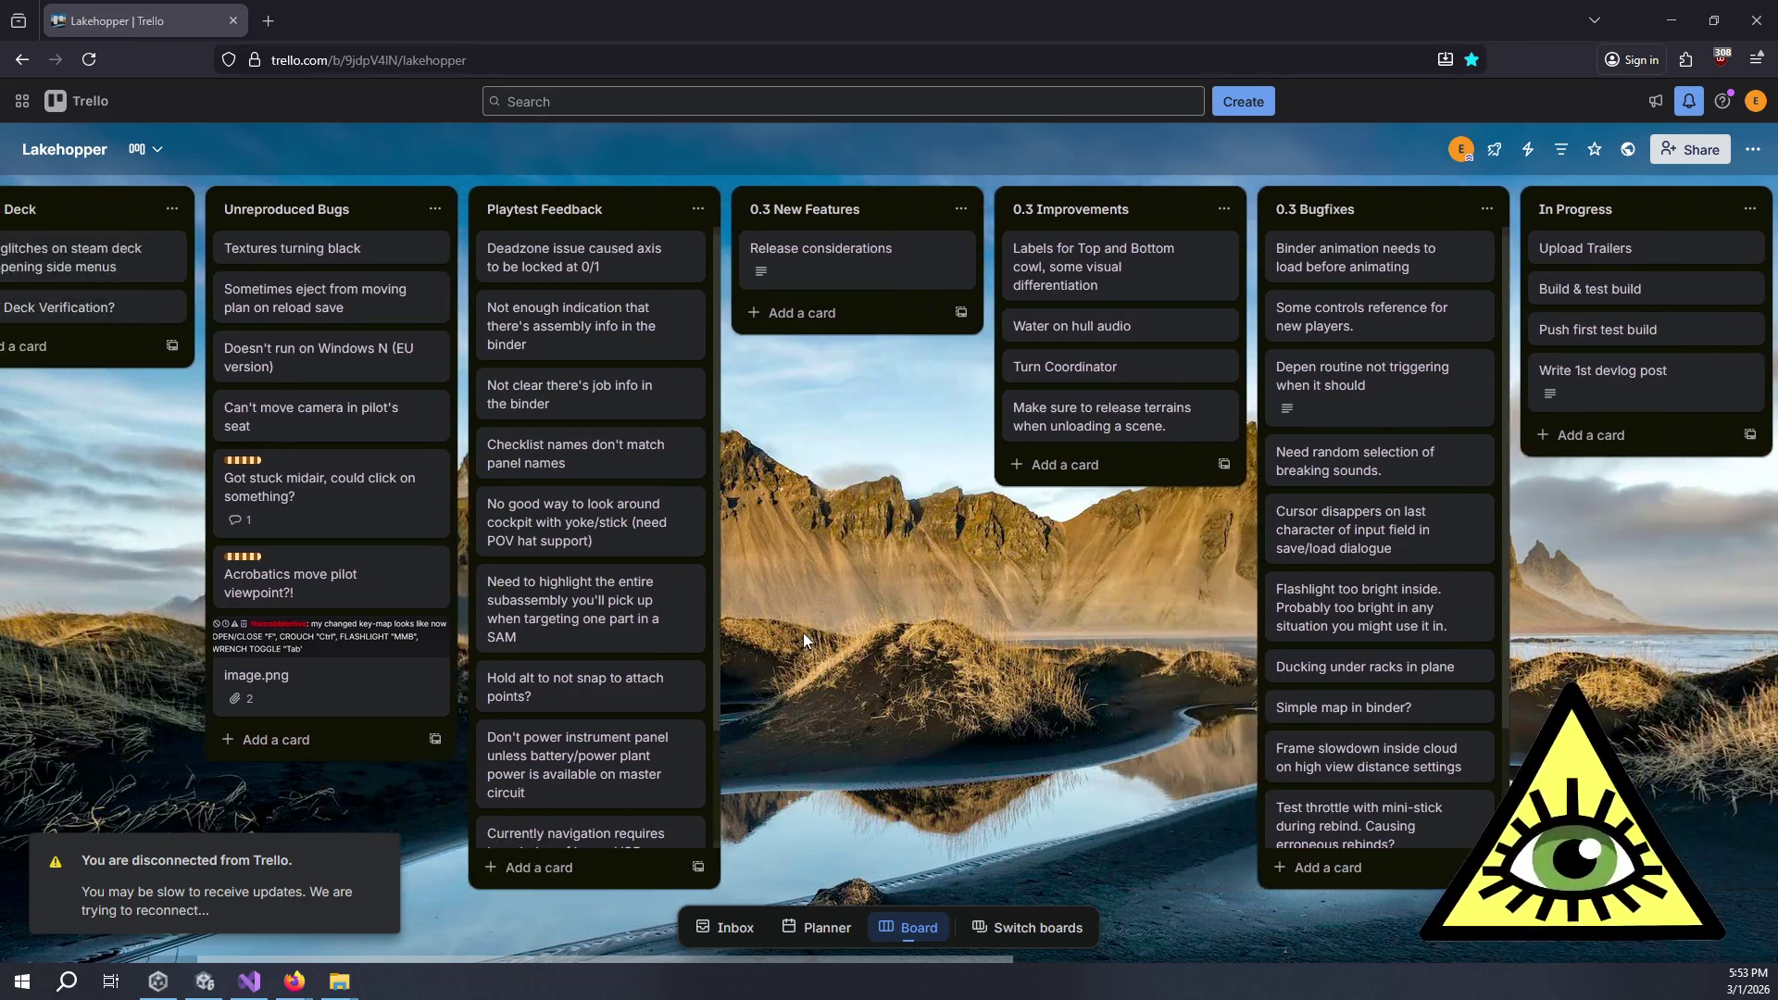
scroll(804, 638, "left", 2)
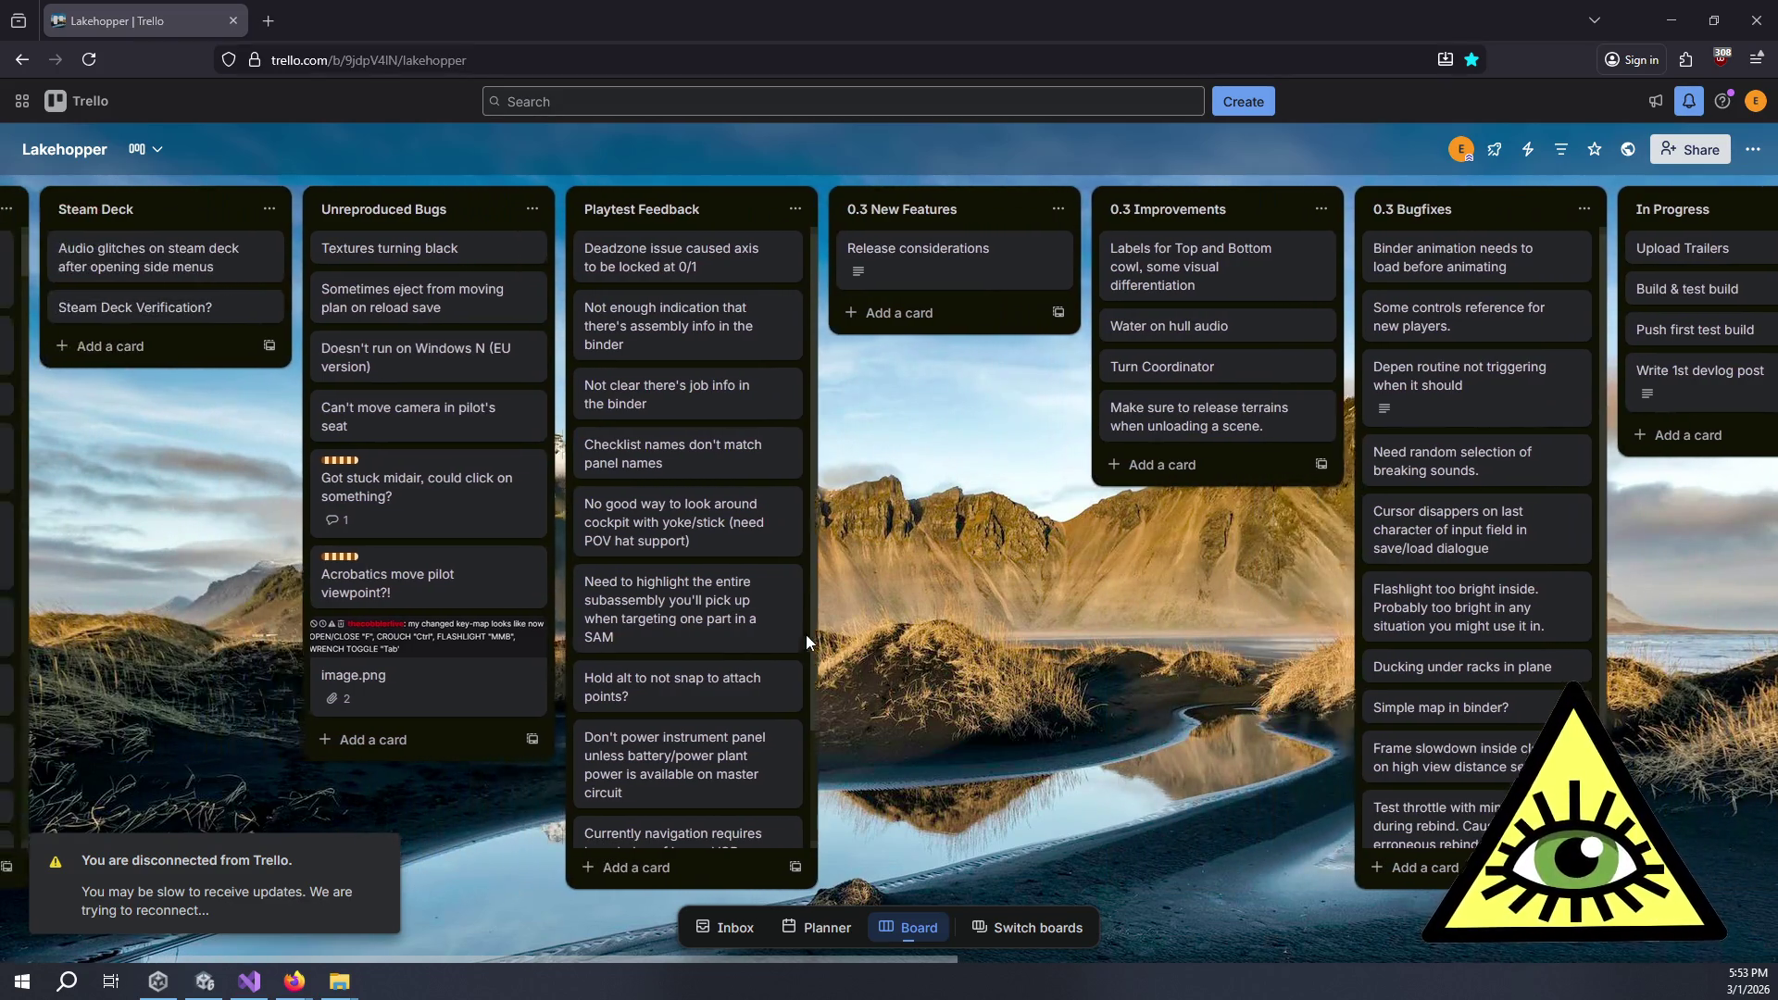
scroll(842, 634, "left", 2)
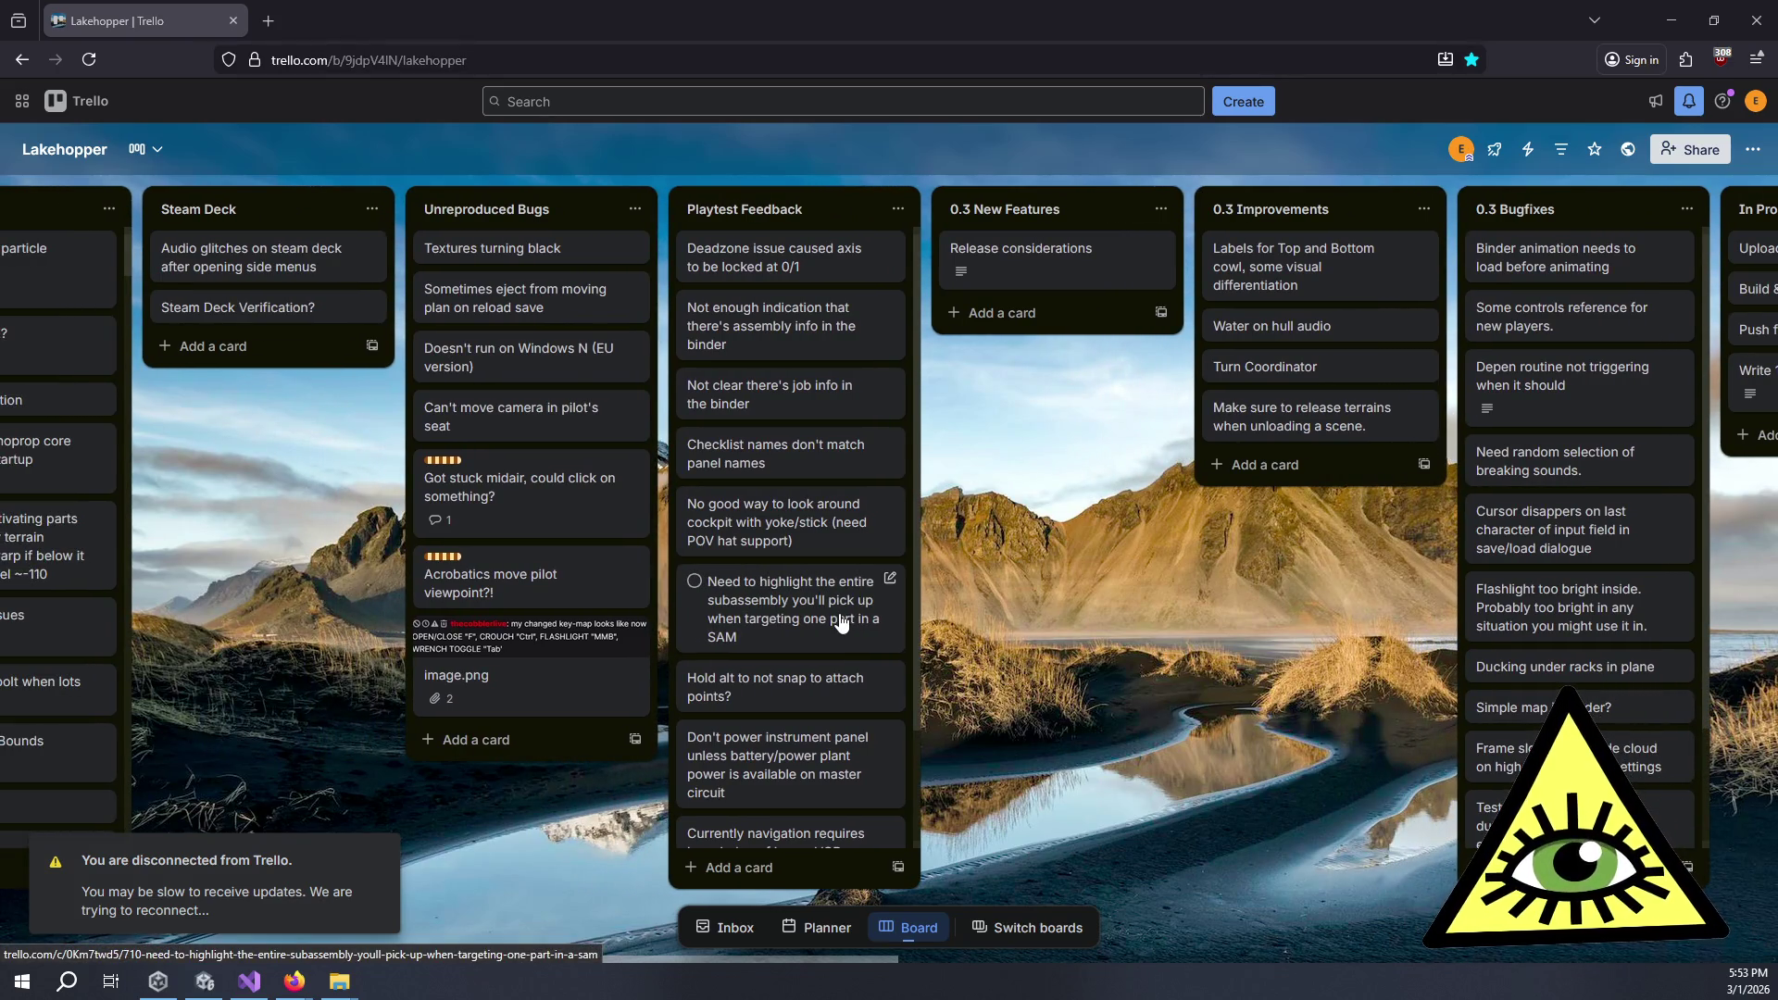
scroll(850, 597, "right", 2)
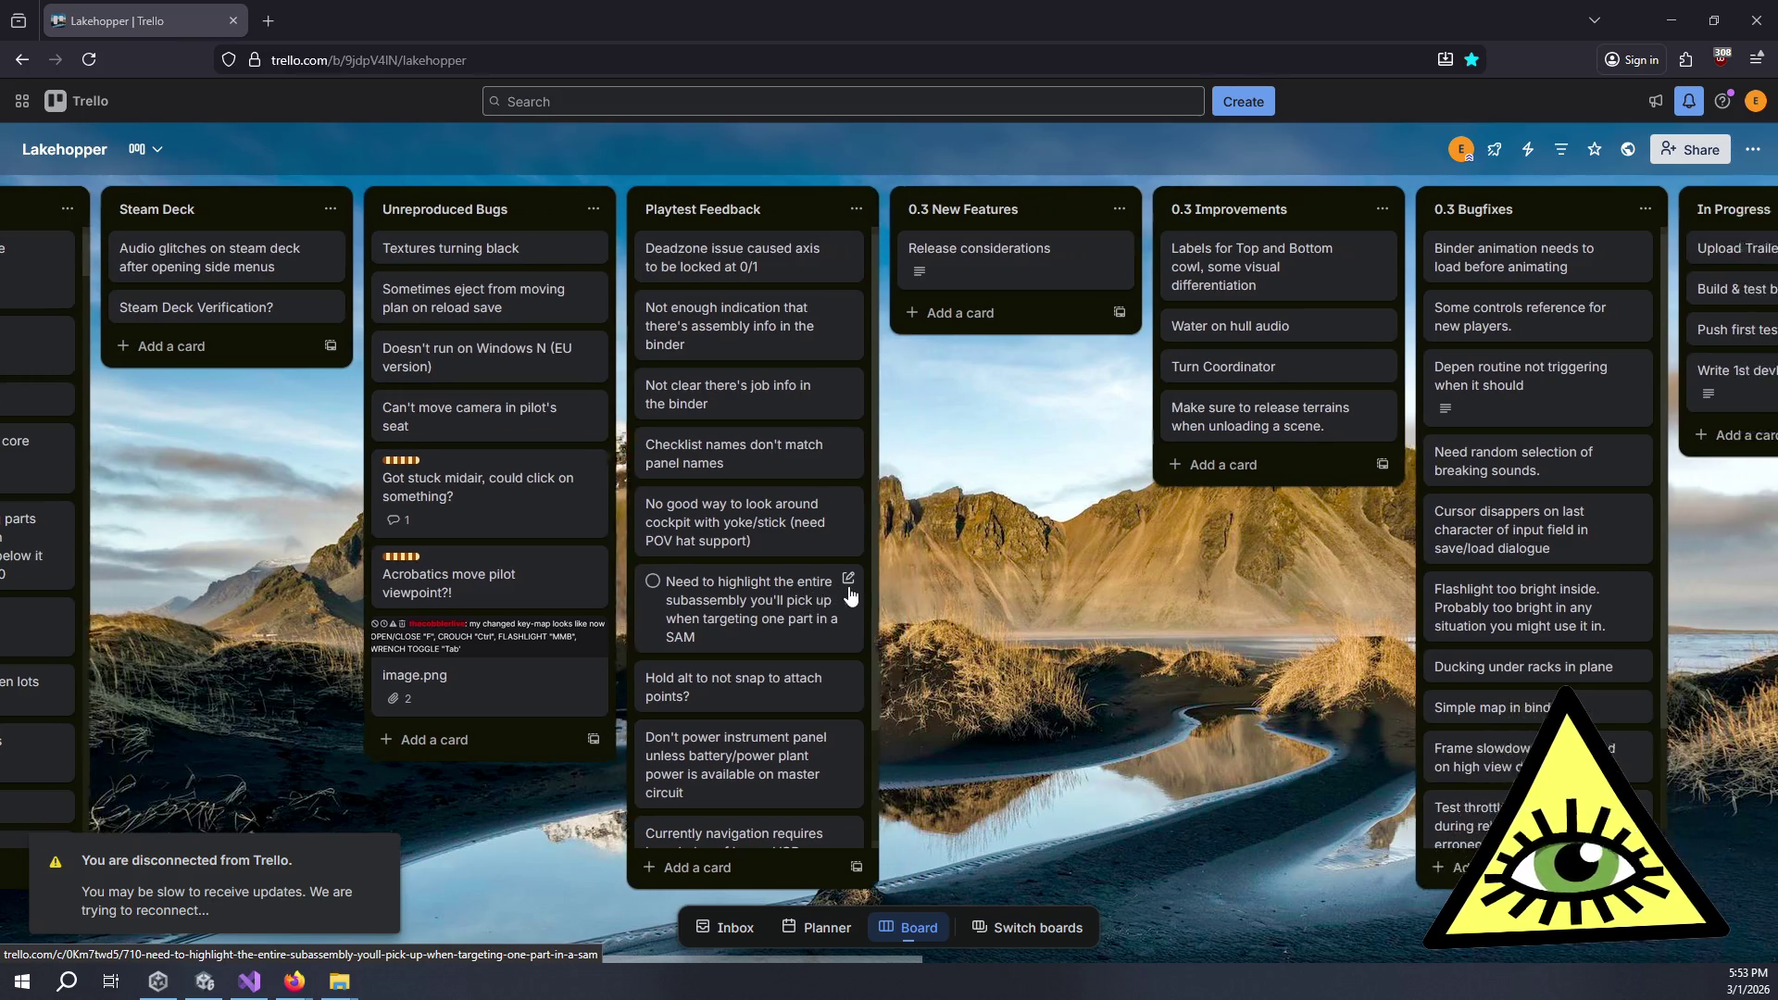
scroll(850, 597, "right", 4)
scroll(849, 598, "right", 3)
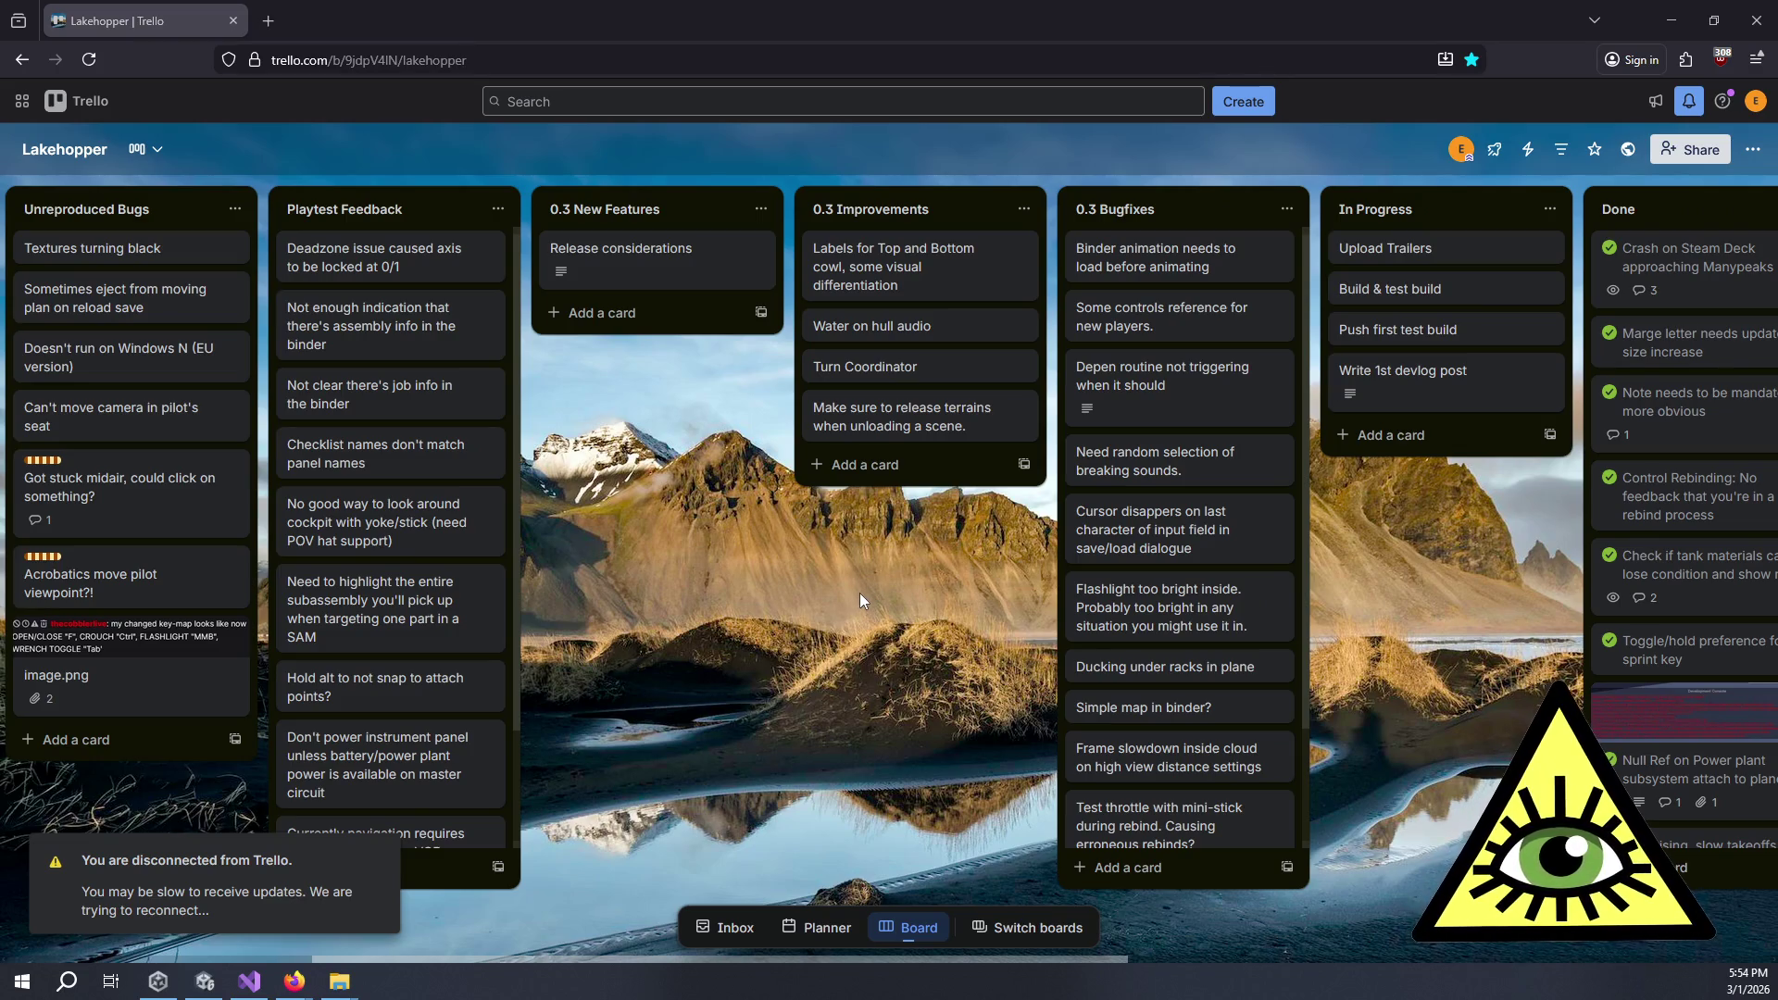
scroll(917, 559, "right", 5)
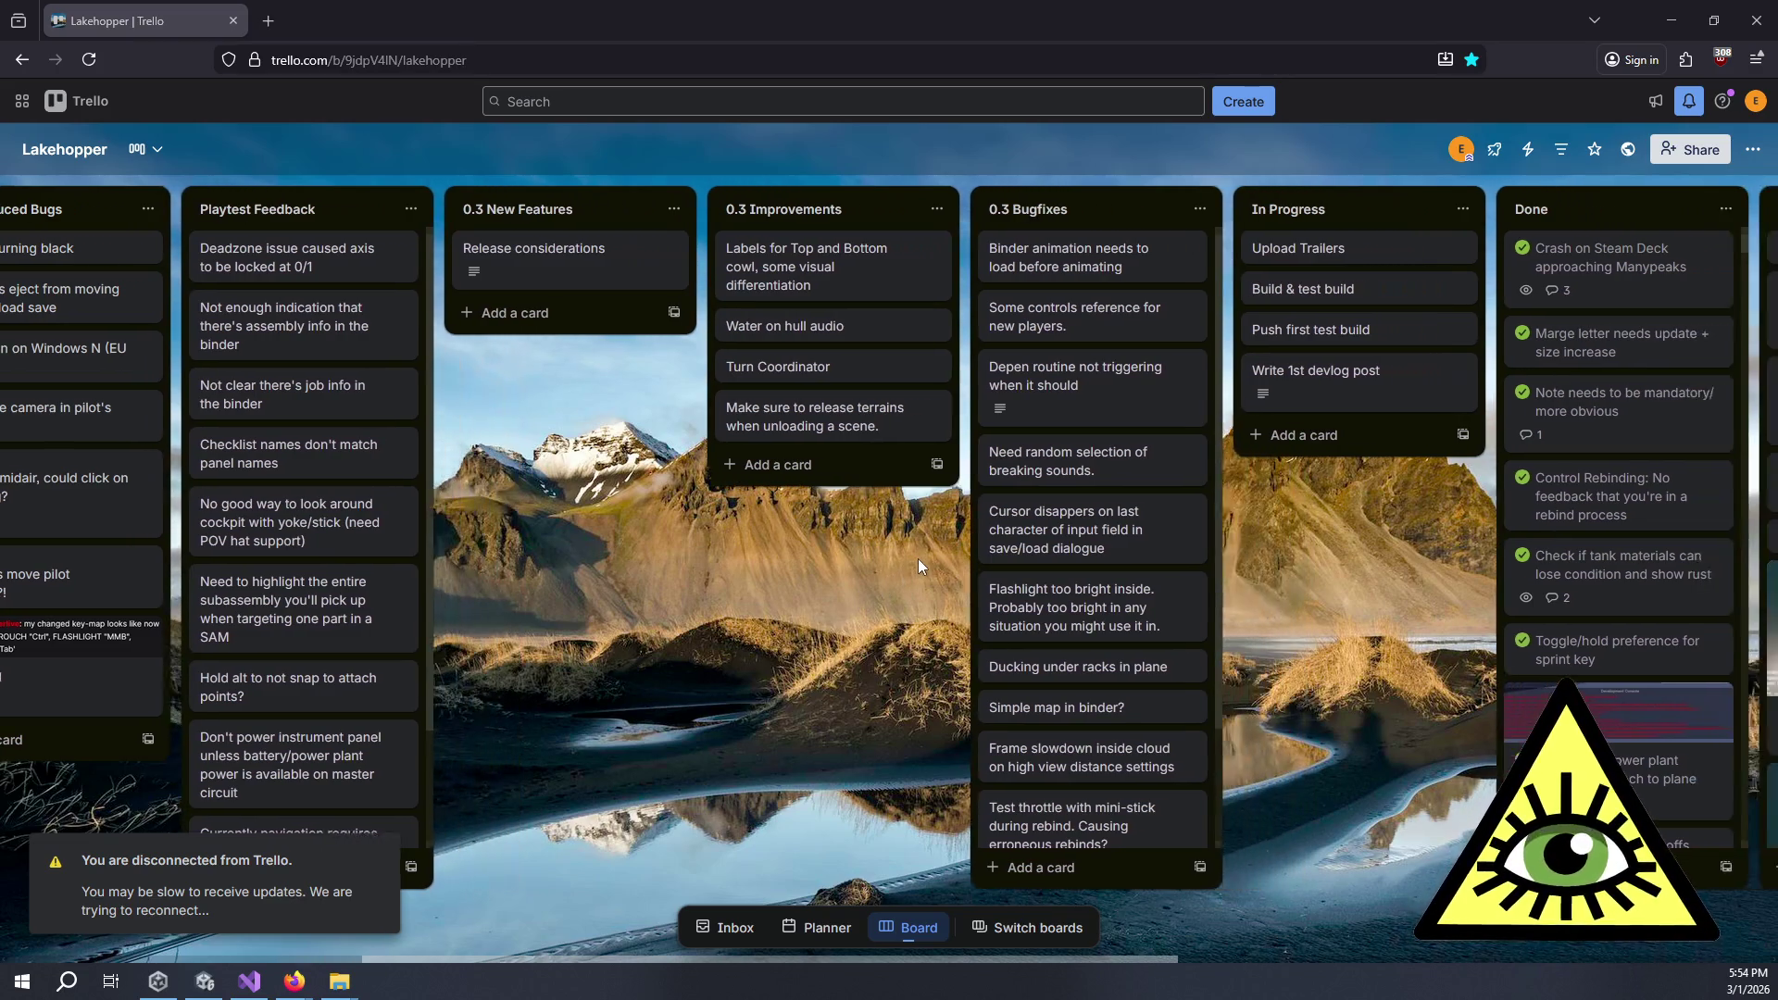